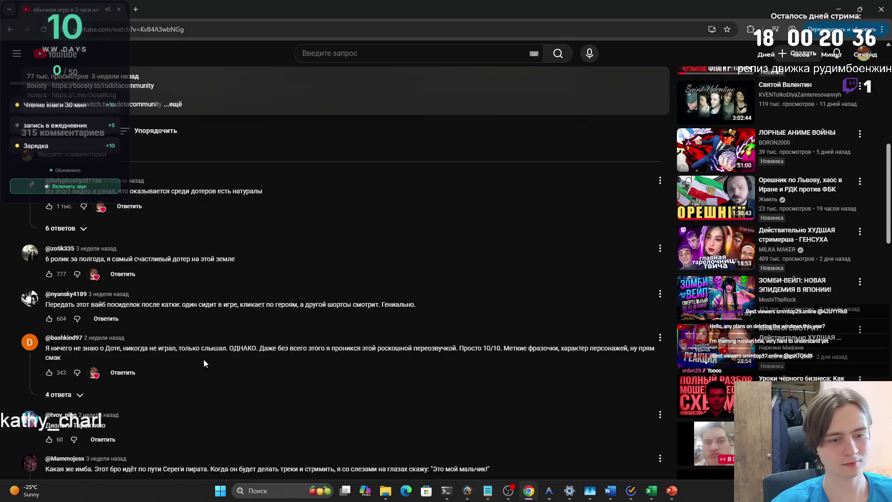
Step: Leave the video 'обычная игра в 3 часа ночи' and return to the YouTube home feed
scroll(203, 359, down, 1)
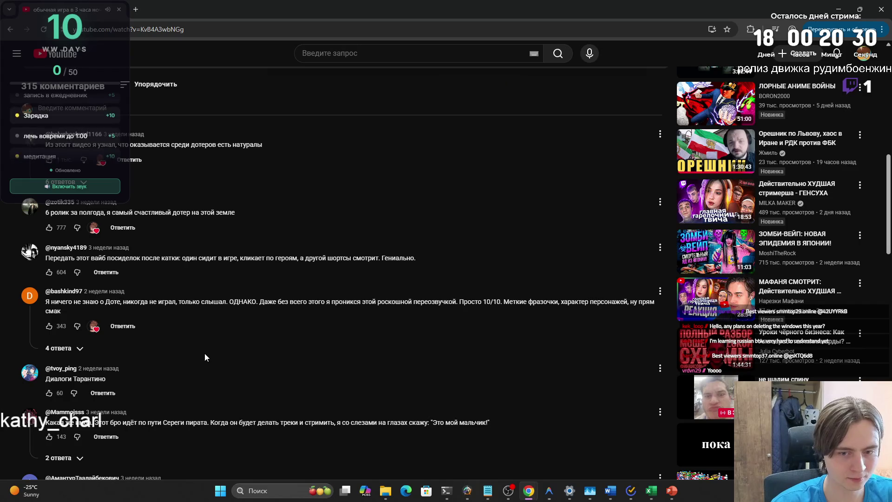
scroll(207, 362, up, 10)
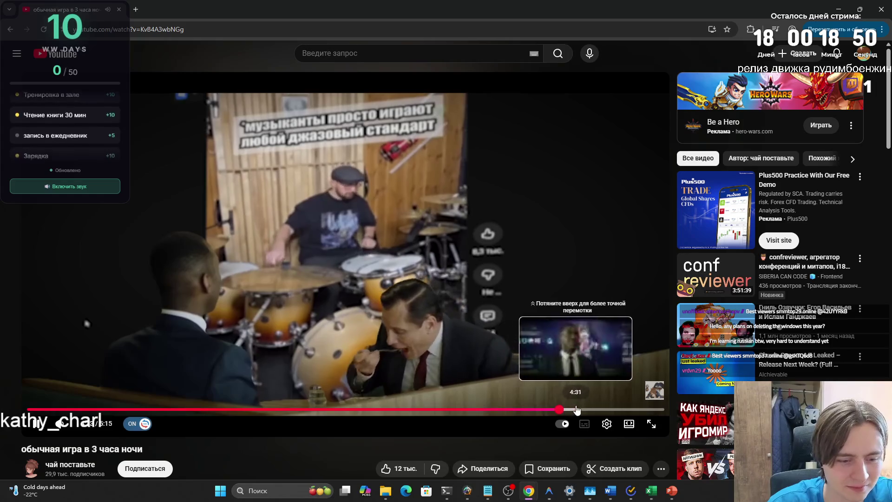
click(51, 53)
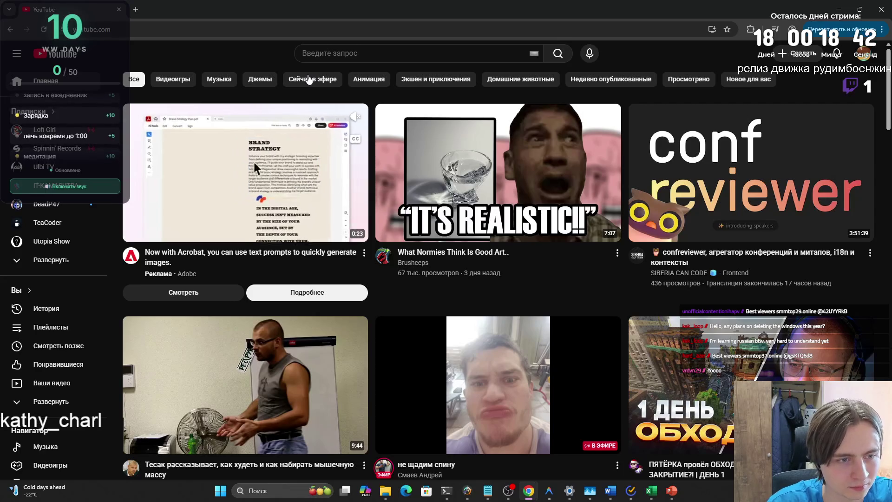
Step: Browse down the recommended feed, then close Chrome to reveal the Word sample report
scroll(308, 80, down, 4)
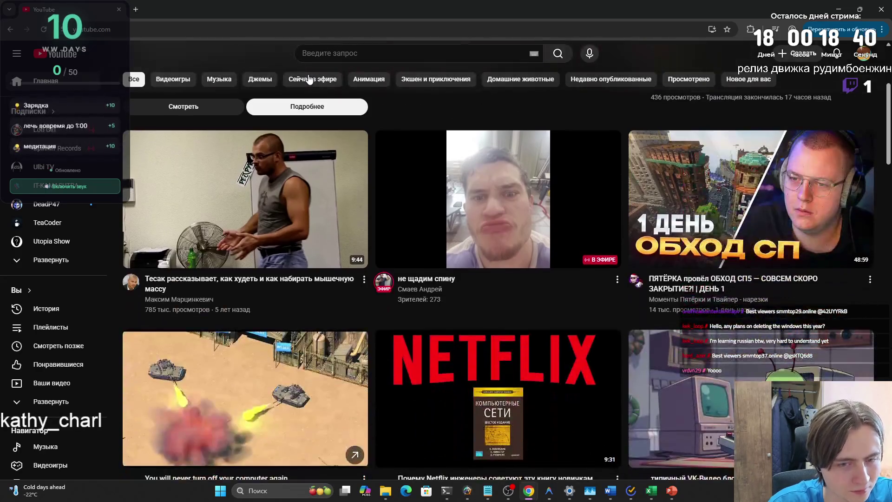
scroll(308, 80, down, 6)
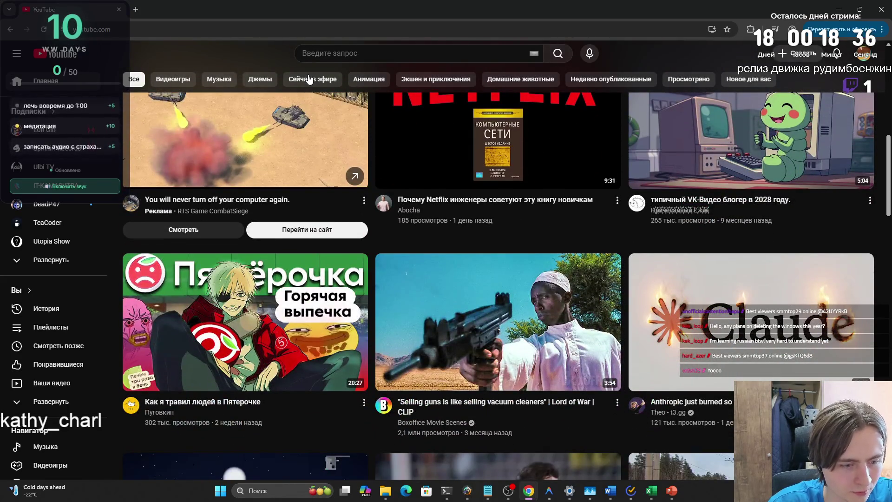
scroll(308, 80, down, 4)
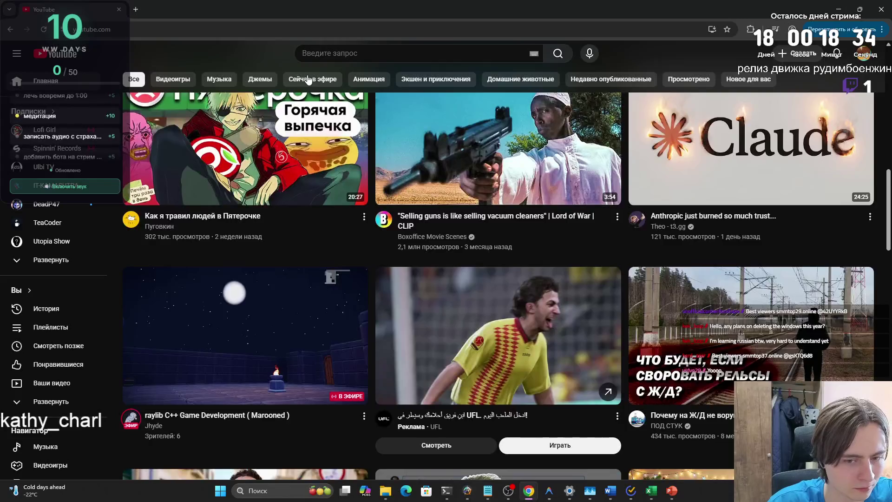
scroll(308, 79, down, 5)
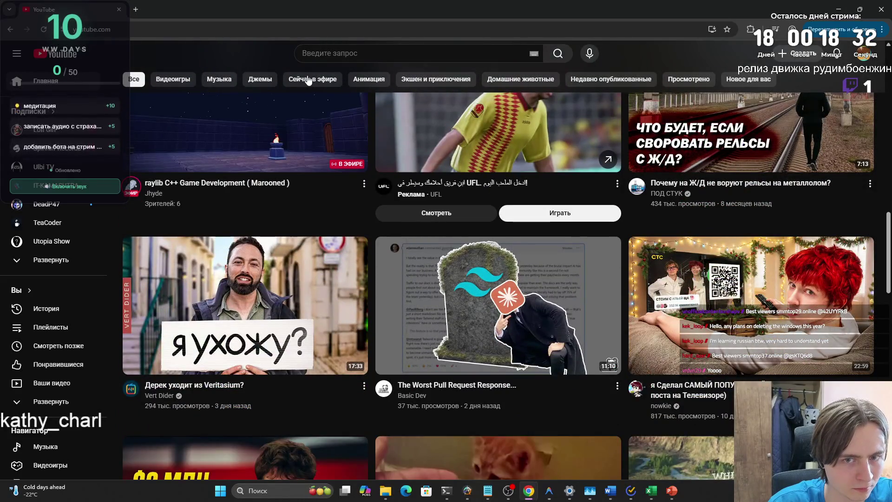
scroll(308, 80, down, 3)
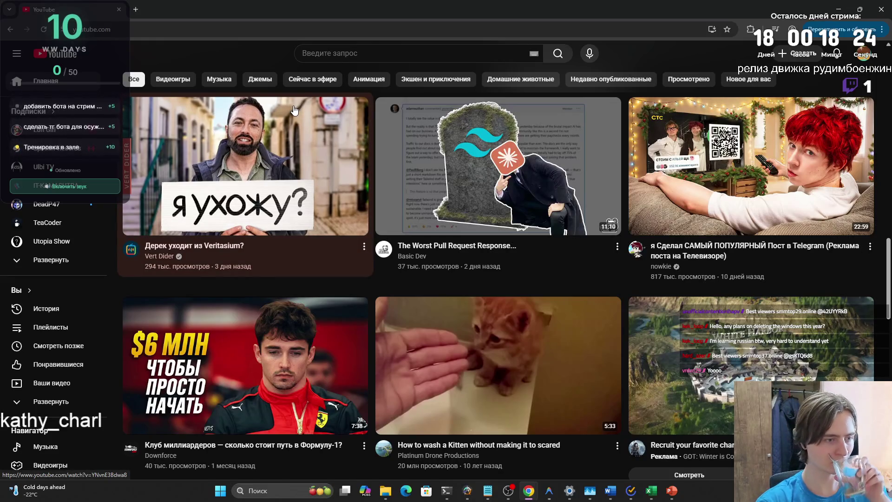
scroll(295, 110, down, 5)
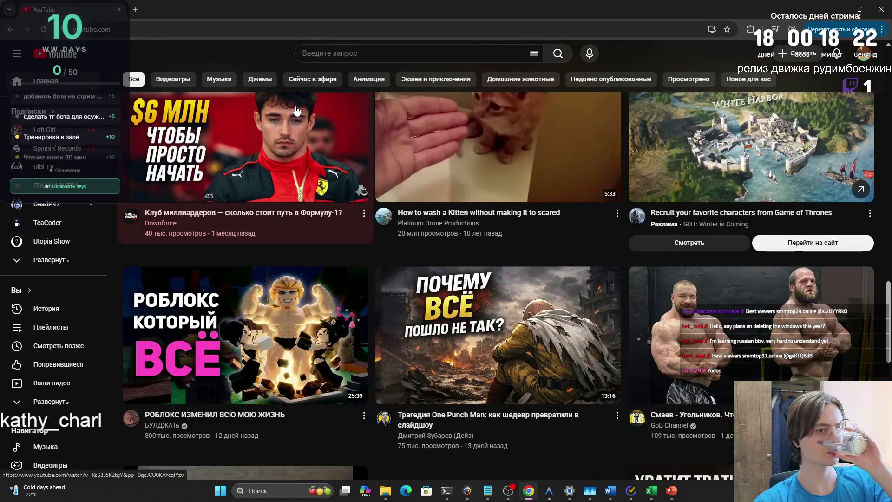
scroll(297, 110, down, 2)
mouse_move(297, 110)
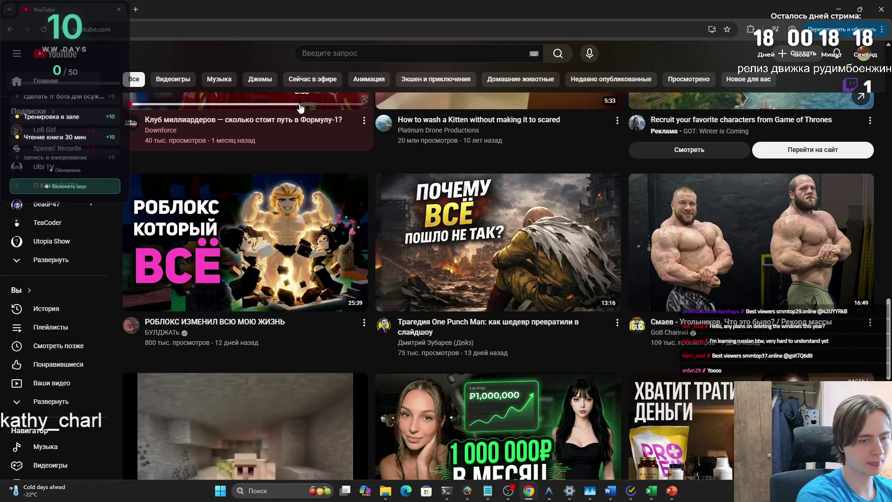
scroll(325, 115, down, 3)
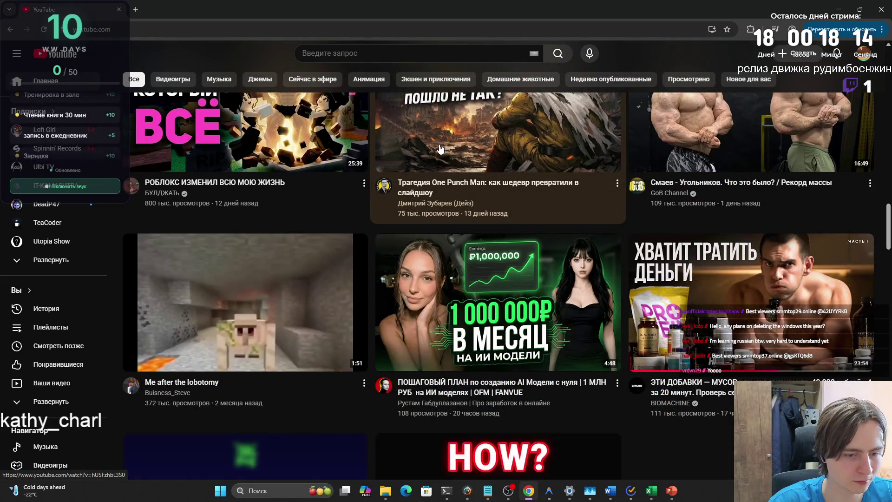
mouse_move(441, 152)
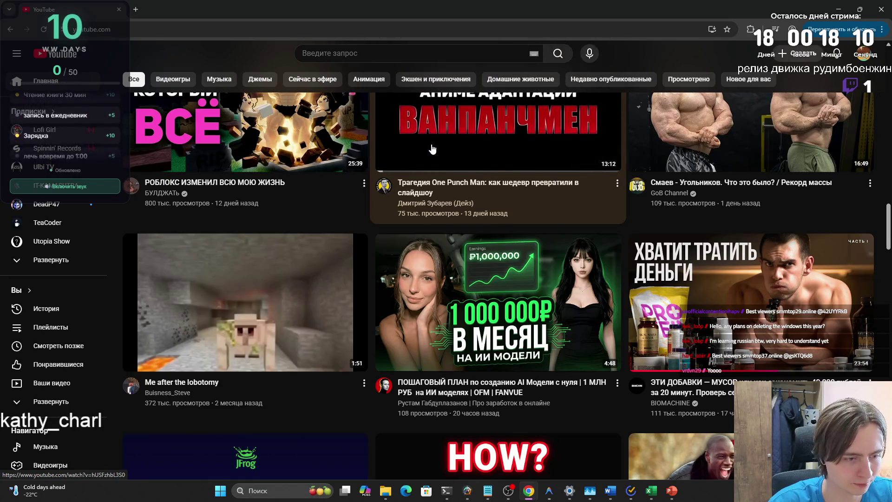
scroll(432, 149, down, 3)
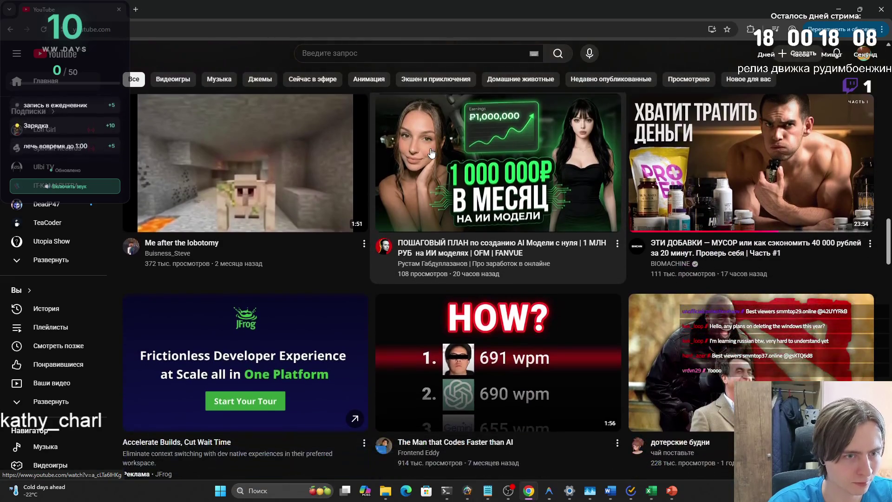
scroll(431, 153, down, 3)
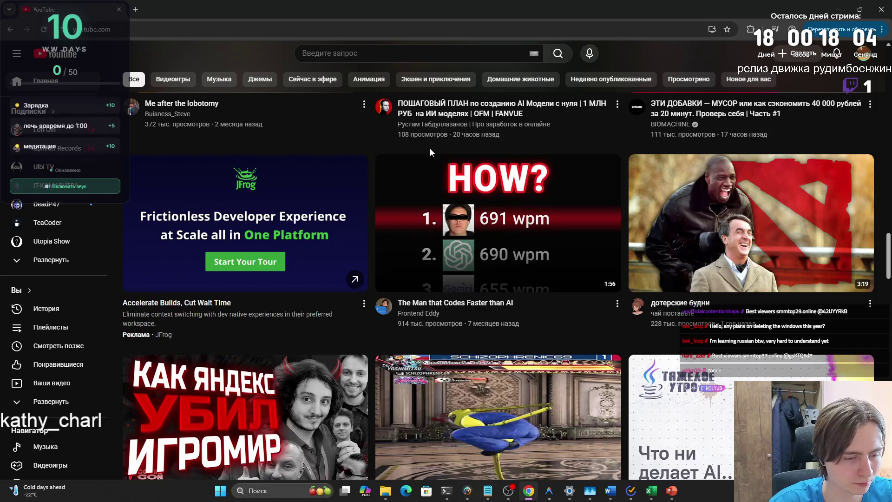
scroll(430, 150, down, 2)
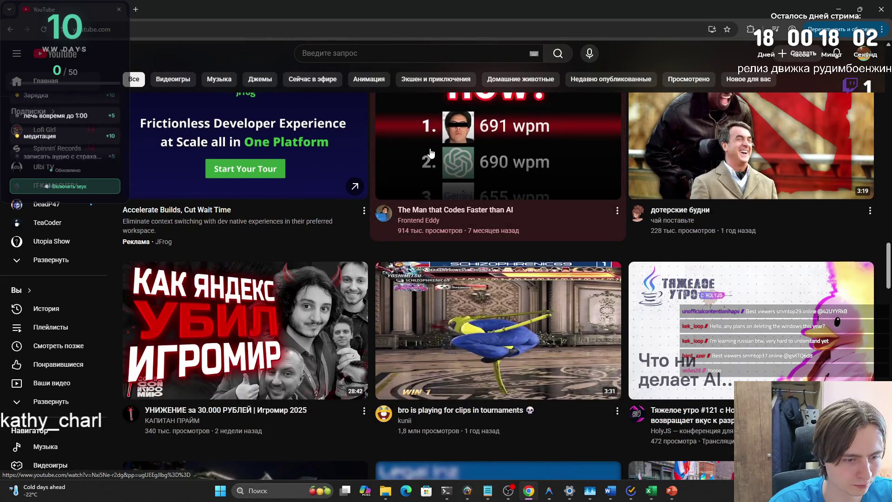
scroll(432, 154, down, 5)
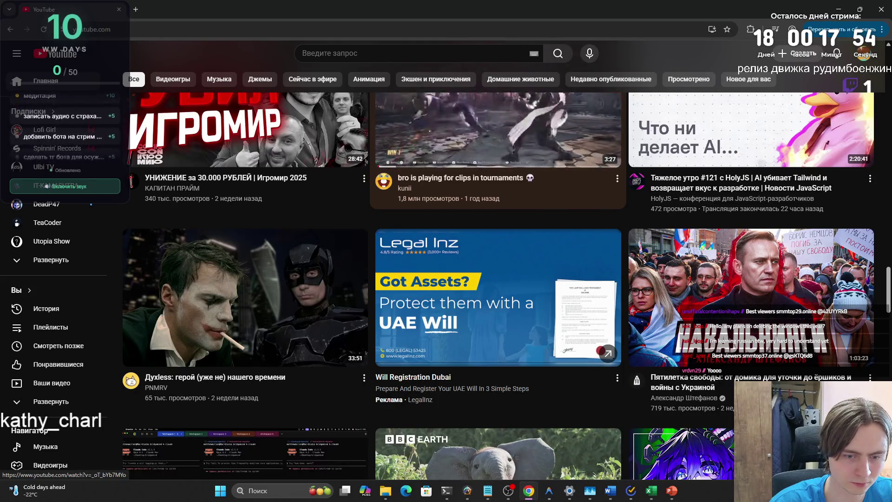
scroll(429, 151, down, 3)
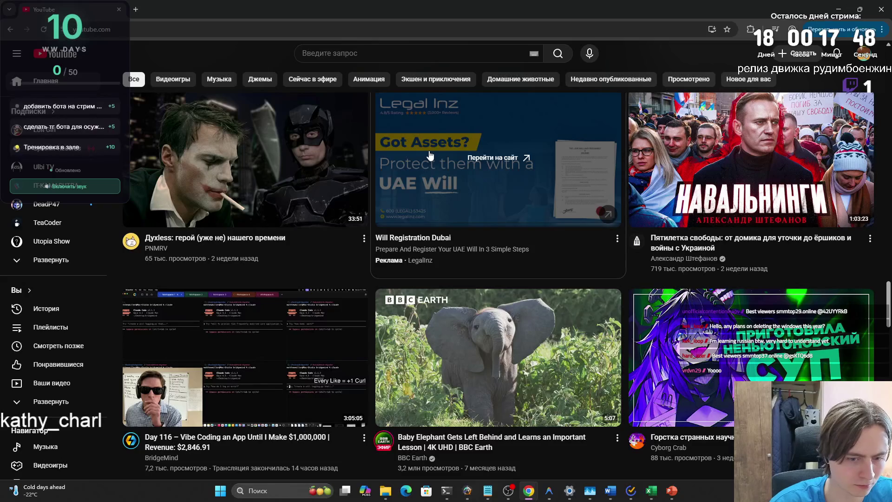
scroll(430, 155, down, 5)
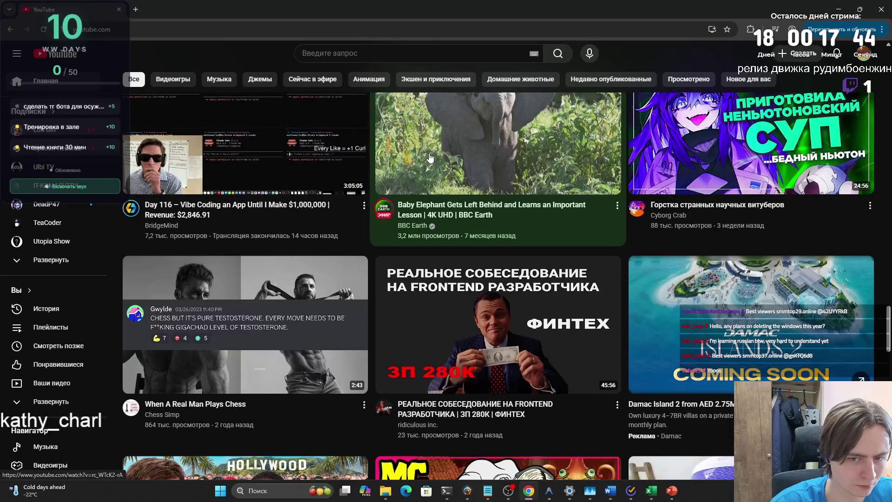
scroll(428, 158, down, 4)
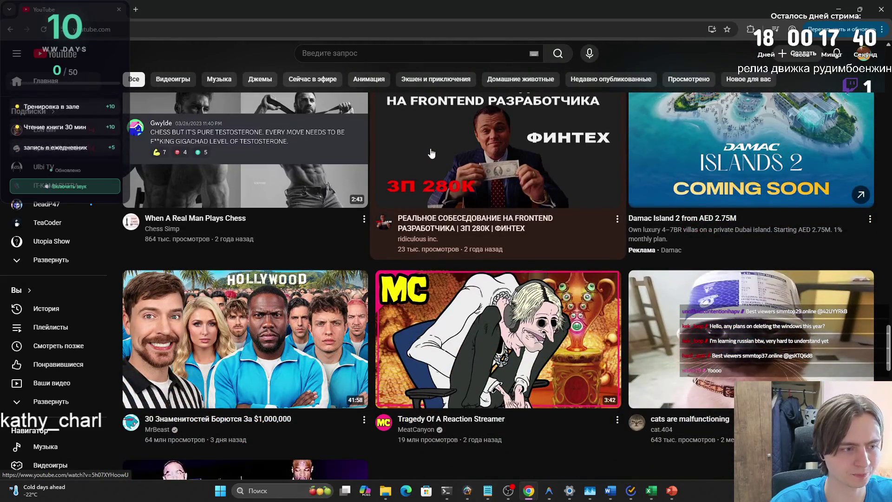
scroll(279, 101, down, 4)
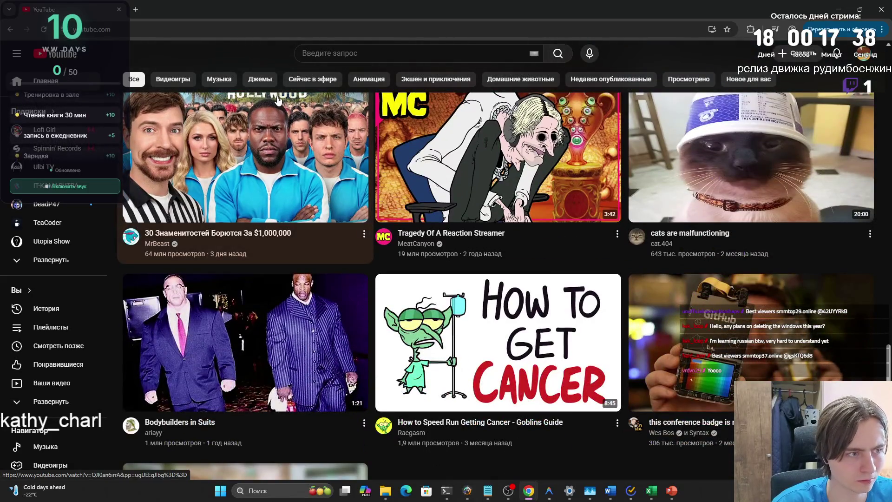
click(118, 10)
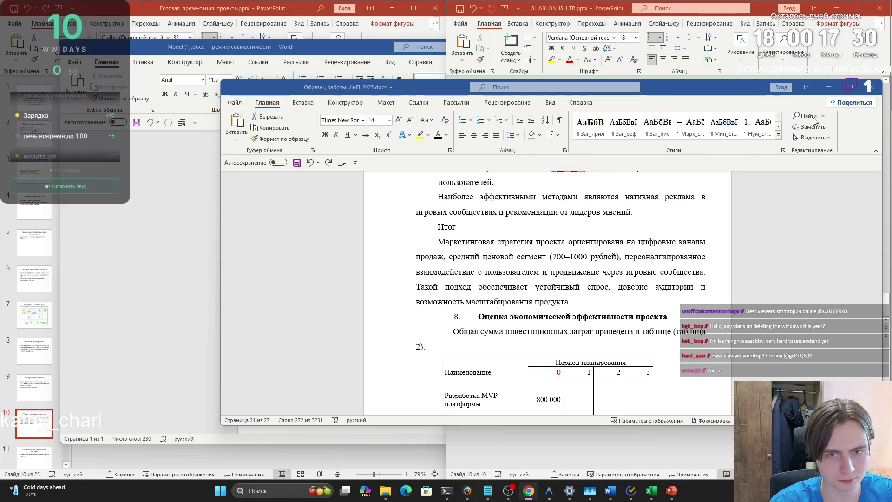
Step: Minimize the sample report, check the Model (1).docx business-model table, then minimize it
click(830, 88)
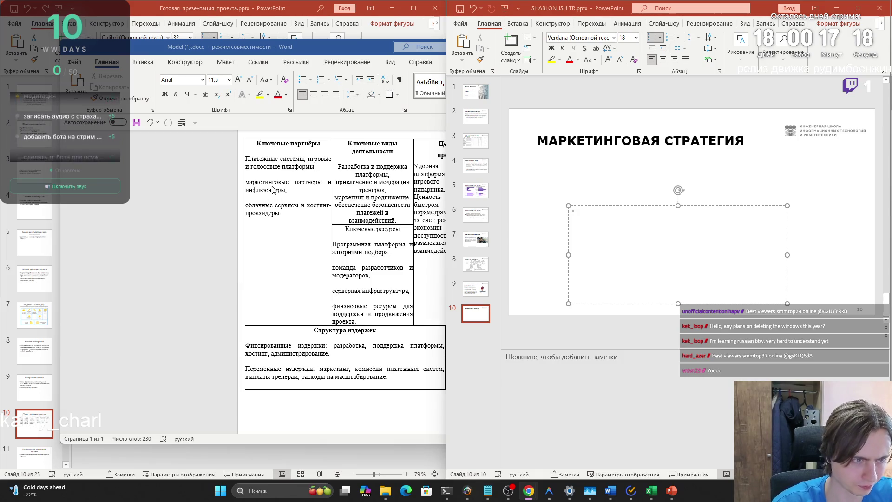
scroll(275, 194, down, 1)
click(205, 167)
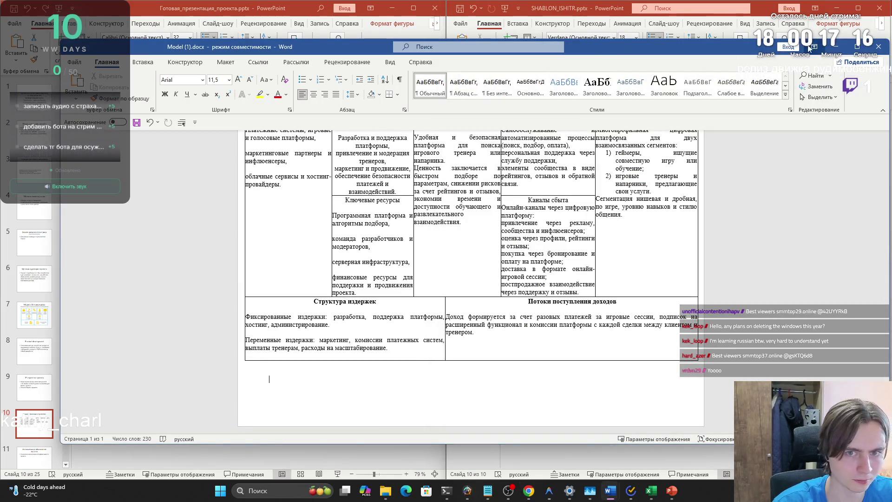
click(611, 489)
Step: Bring the sample report back and scroll to its variable-costs table on page 22
mouse_move(611, 489)
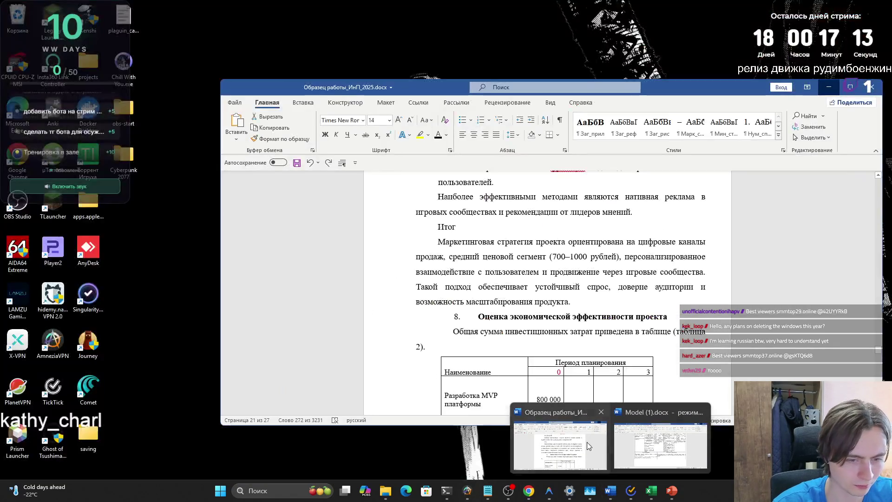
click(587, 442)
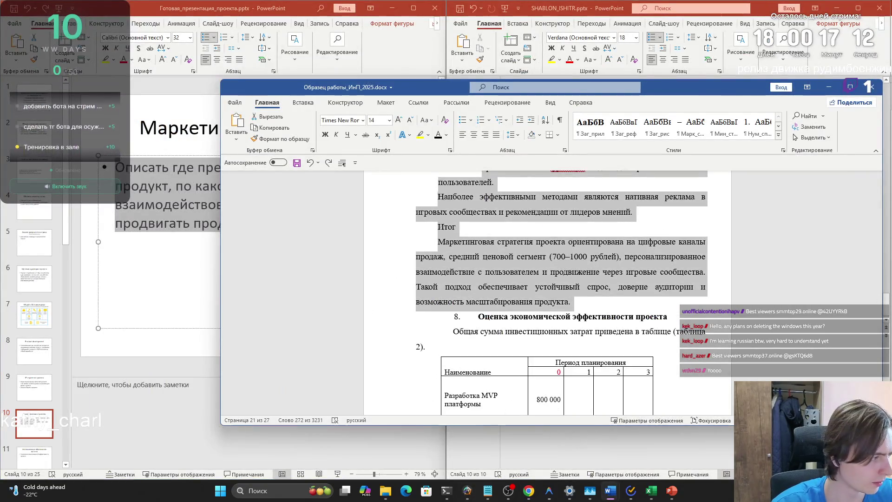
scroll(596, 307, down, 6)
scroll(596, 306, down, 5)
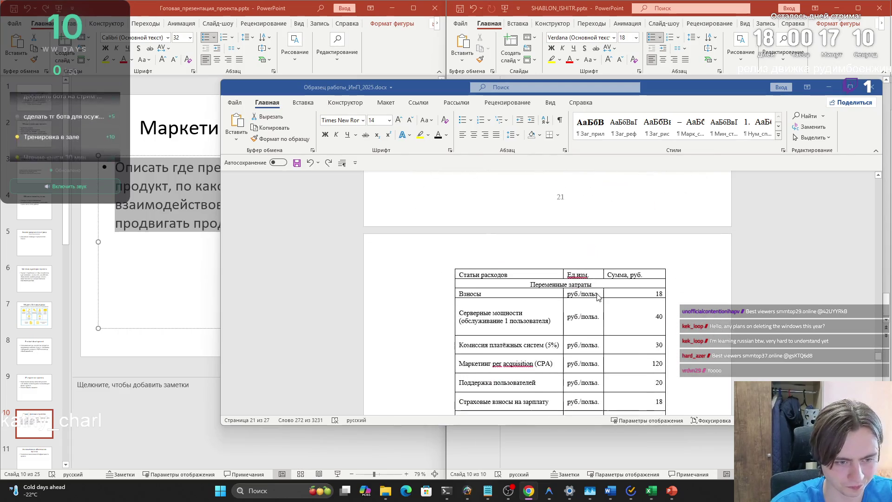
mouse_move(878, 354)
mouse_down()
mouse_move(878, 372)
mouse_move(868, 333)
mouse_up()
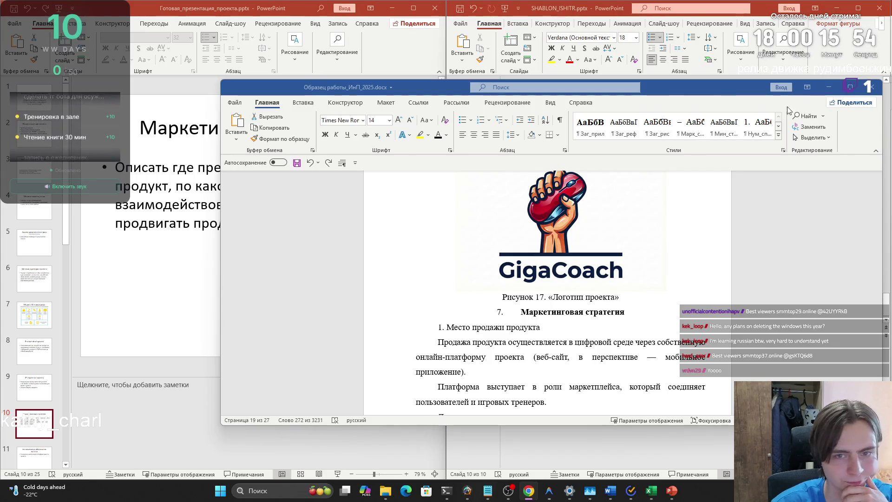
Step: Minimize the Word report after reviewing section 7 to reveal the PowerPoint marketing slides
click(828, 87)
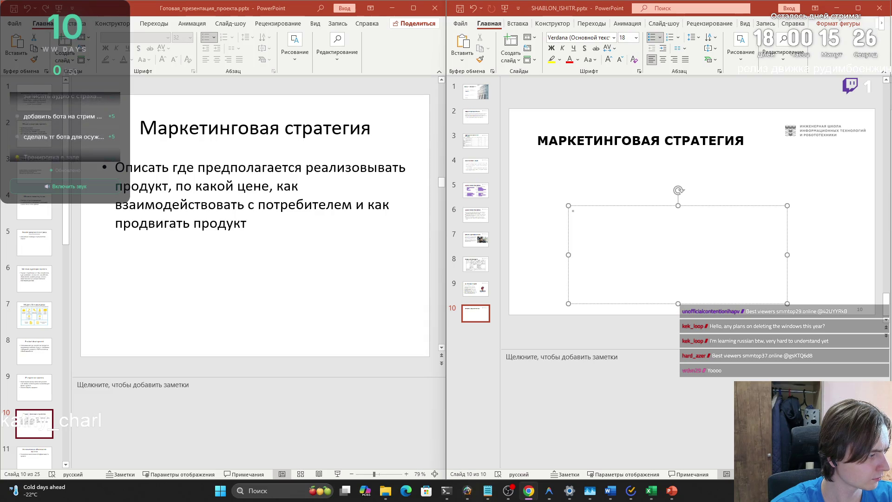
Step: Use Win+D twice to restore both PowerPoint decks side by side on slide 10
key(super+d)
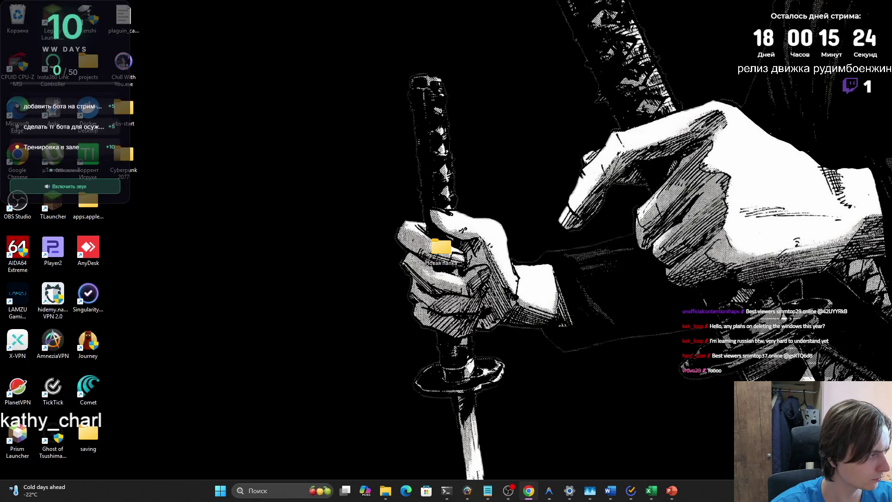
key(super+d)
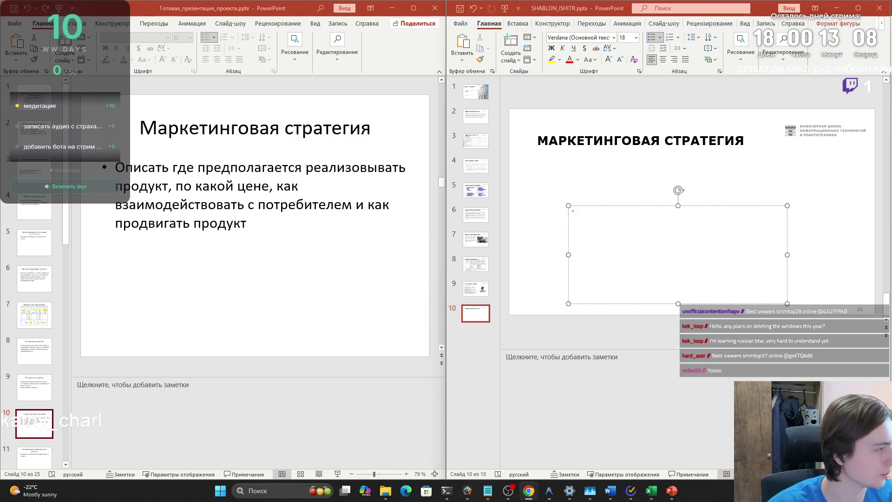
Step: Paste the marketing description into slide 10's notes instead of onto the slide
text(Продукт реализуется через собственную онлайн-платформу без географических ограничений. Ценовая политика ориентирована на средний сегмент — 700–1000 рублей за игровую сессию, также предусмотрены подписки и пакеты услуг. Взаимодействие с пользователями строится на принципах самообслуживания, прозрачного выбора и поддержки. Продвижение осуществляется через игровые сообщества, Discord и сотрудничество со стримерами, как наиболее эффективные каналы для целевой аудитории.)
key(ctrl+z)
click(611, 364)
key(ctrl+v)
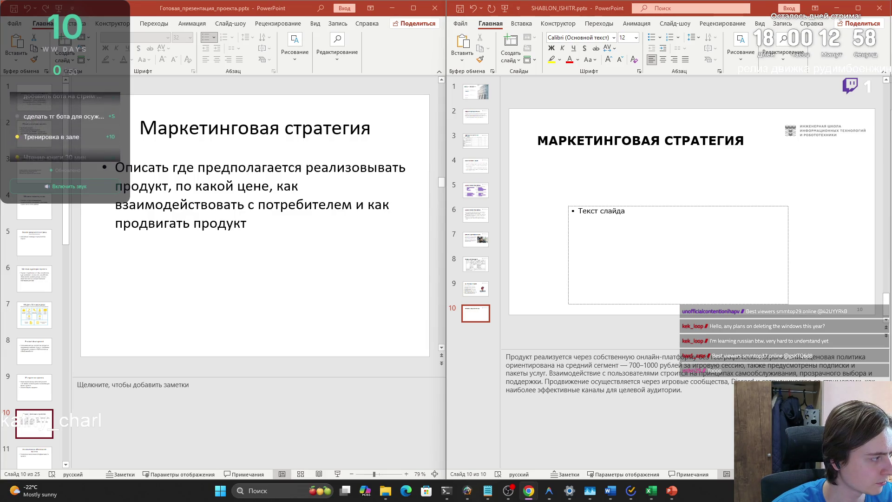
Step: Paste the Где продаём list as a separate text box and move it under the title
click(588, 212)
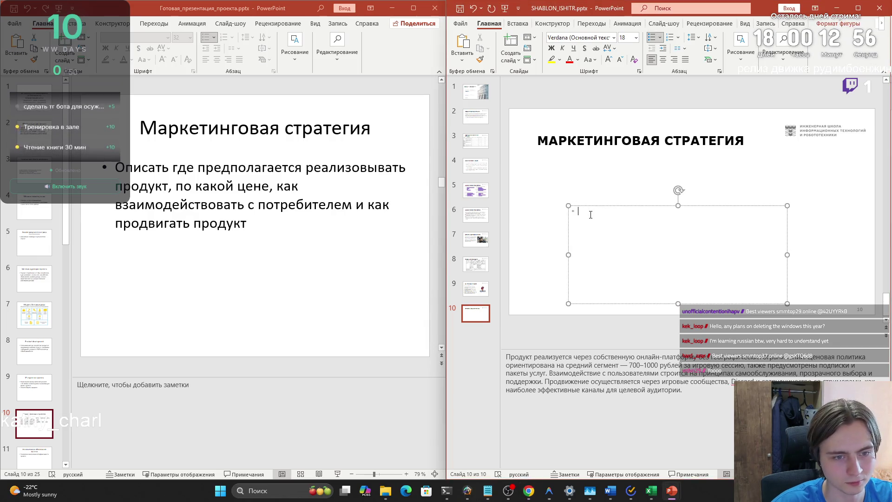
text(Где продаём • Онлайн-платформа проекта (веб, в перспективе мобильное приложение) • Игровые сообщества, Discord, стриминговые платформы • Без географических ограничений)
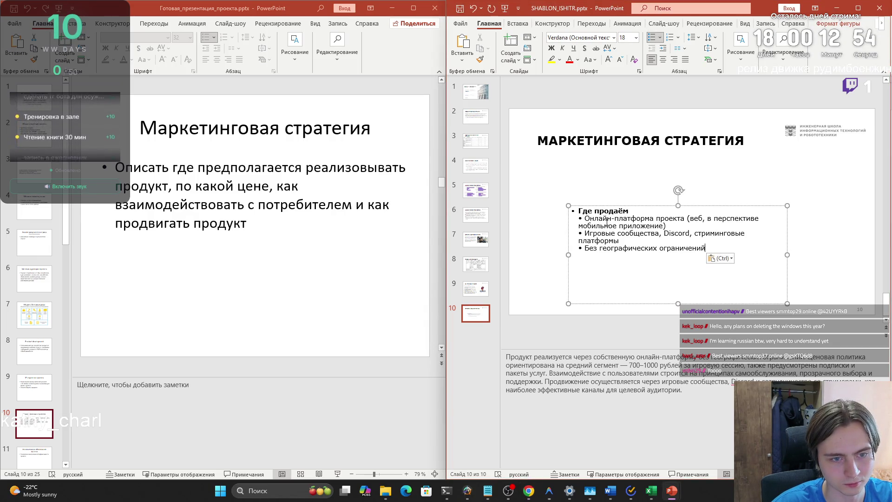
key(ctrl+z)
click(556, 253)
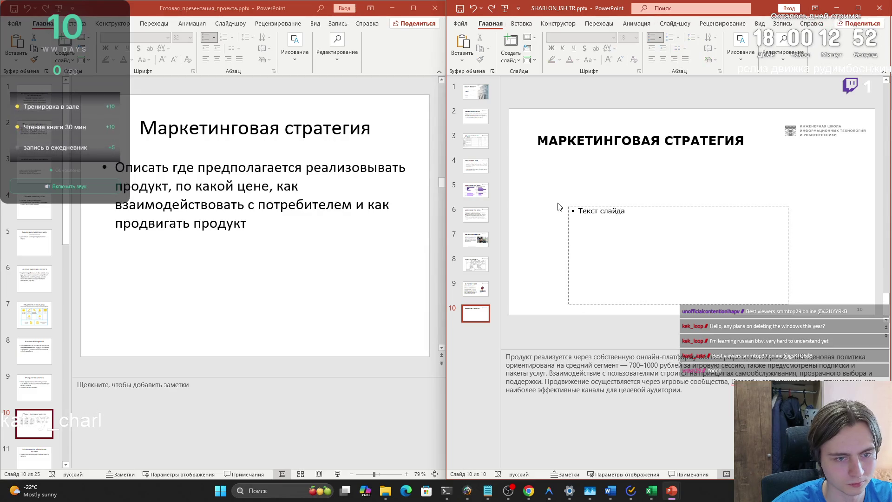
text(Где продаём • Онлайн-платформа проекта (веб, в перспективе мобильное приложение) • Игровые сообщества, Discord, стриминговые платформы • Без географических ограничений)
drag(599, 187, 548, 166)
Step: Shrink the lower placeholder and place the Цена list as a text box at upper right
click(753, 263)
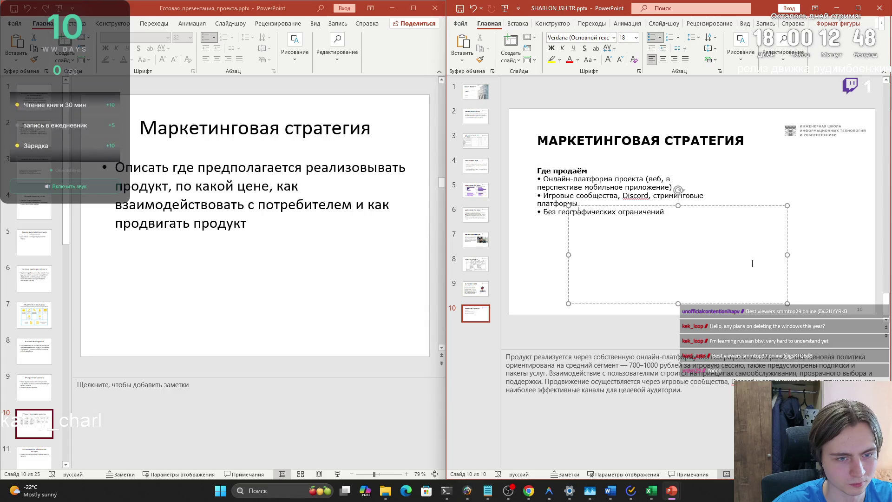
drag(787, 205, 748, 233)
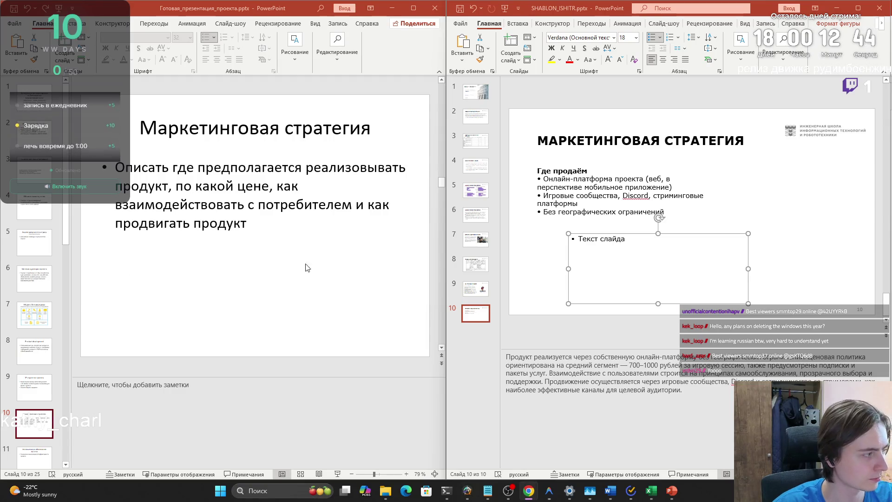
key(alt+Tab)
text(Цена Средний ценовой сегмент 700–1000 ₽ за игровую сессию Подписки и пакеты услуг)
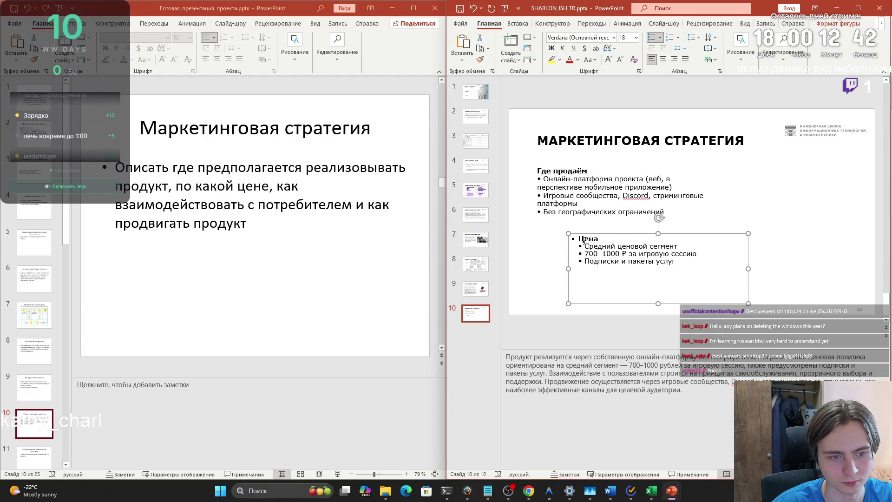
key(ctrl+z)
text(Цена • Средний ценовой сегмент • 700–1000 ₽ за игровую сессию • Подписки и пакеты услуг)
mouse_move(716, 192)
mouse_down()
mouse_move(840, 174)
mouse_move(839, 161)
mouse_up()
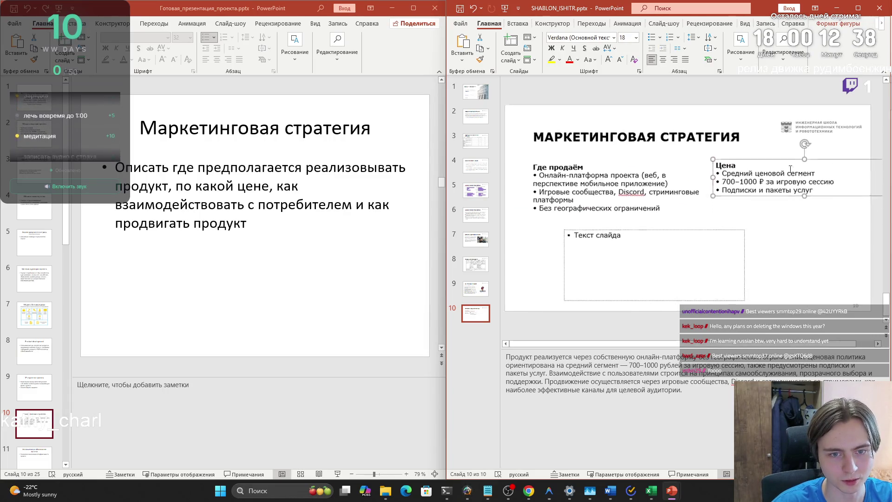
click(720, 173)
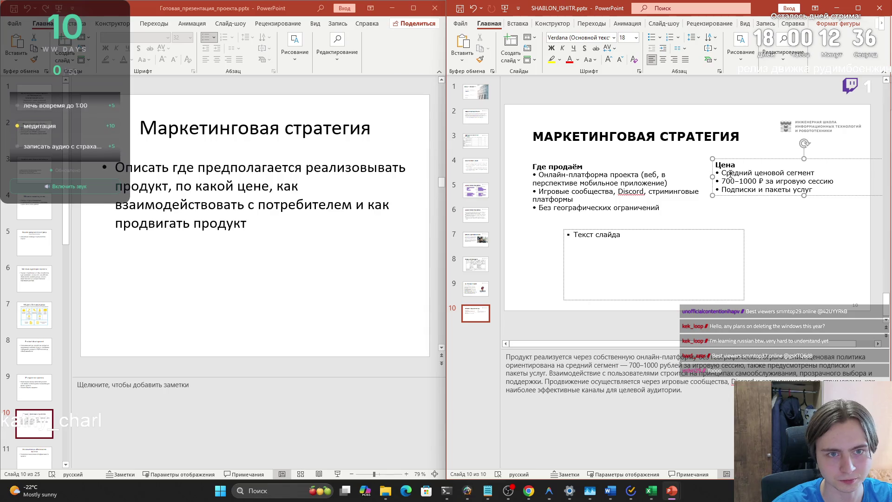
Step: Delete the typed bullet characters and leading spaces from the Цена price lines
key(BackSpace)
key(Down)
key(BackSpace)
key(BackSpace)
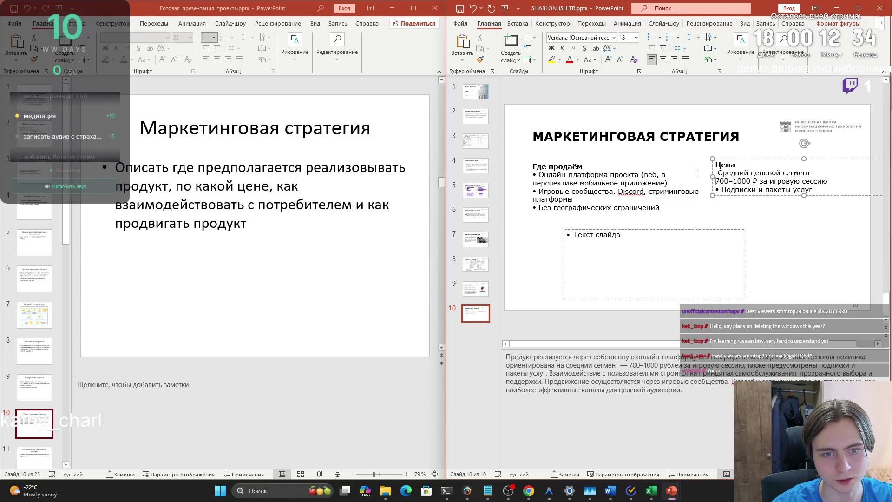
key(Right)
key(Right)
key(BackSpace)
key(BackSpace)
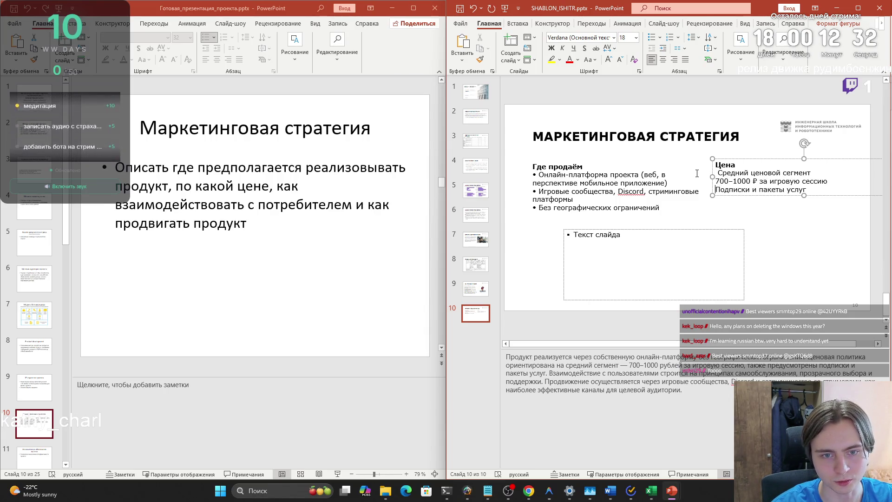
key(Delete)
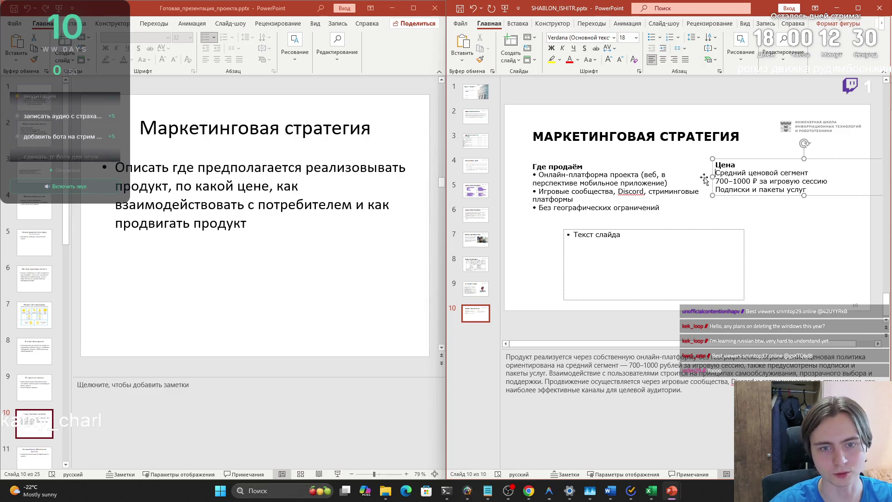
drag(815, 190, 715, 173)
click(651, 37)
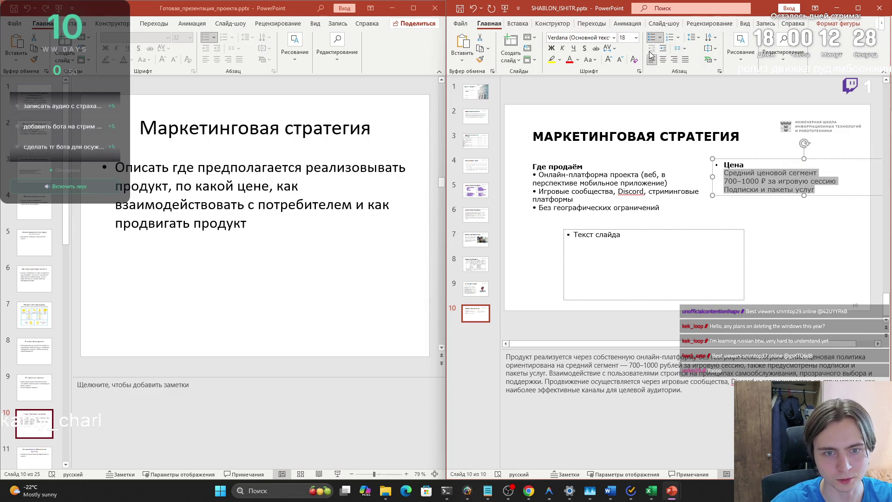
key(ctrl+z)
drag(716, 173, 811, 189)
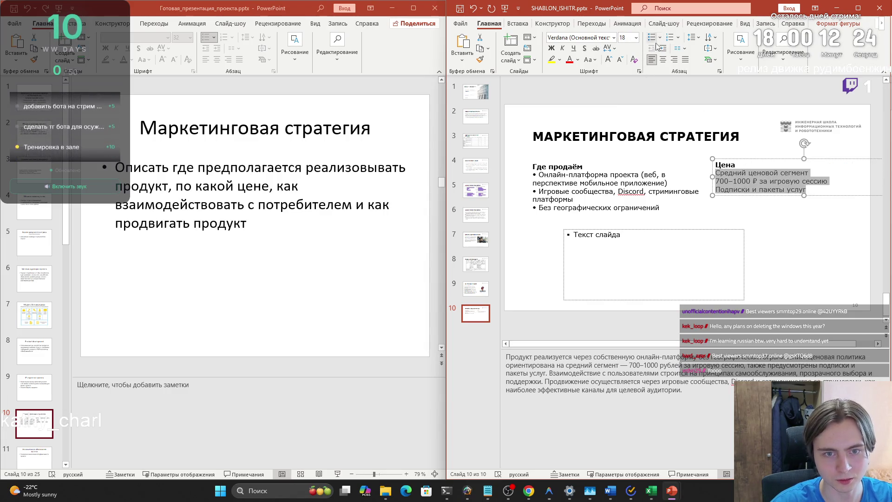
Step: Fix the 700–1000 ₽ line and apply Home bullets to the three lines under Цена
click(716, 181)
key(Delete)
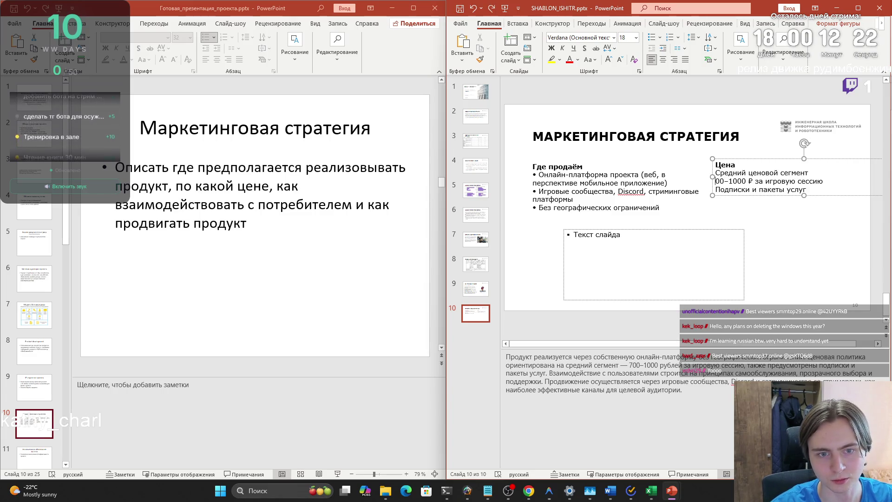
text(7)
key(Up)
key(BackSpace)
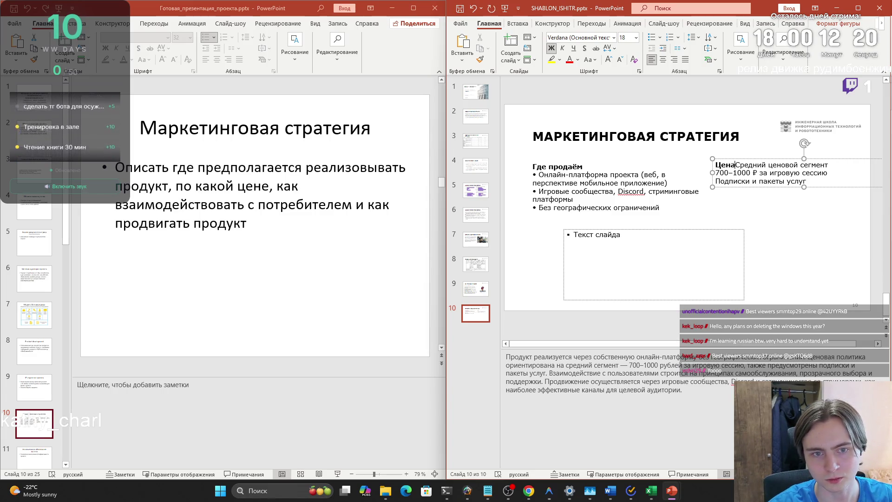
key(Return)
drag(716, 172, 808, 190)
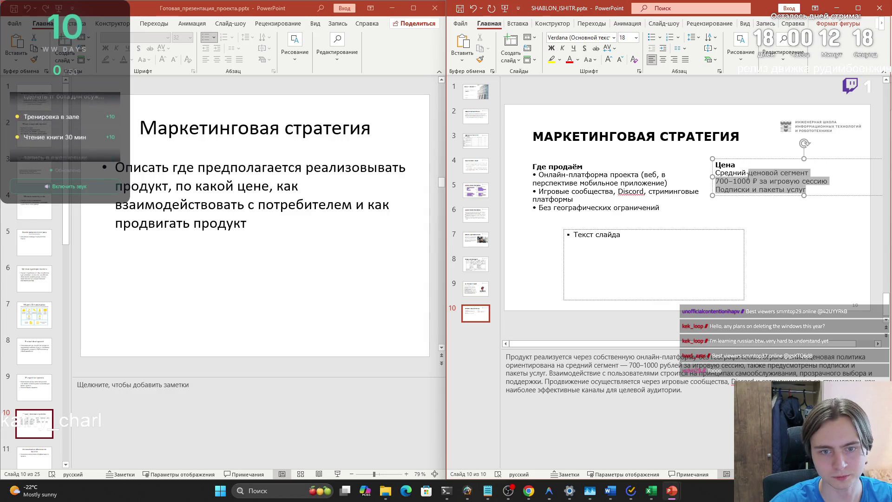
drag(716, 173, 811, 190)
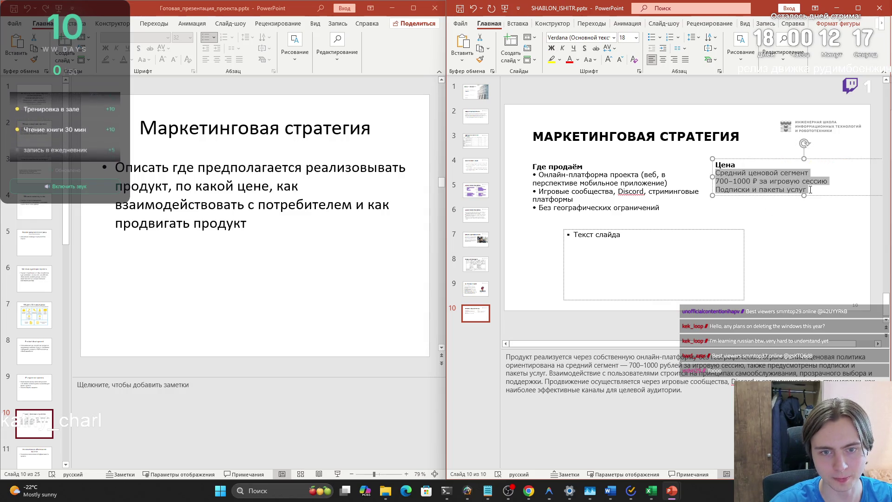
click(650, 38)
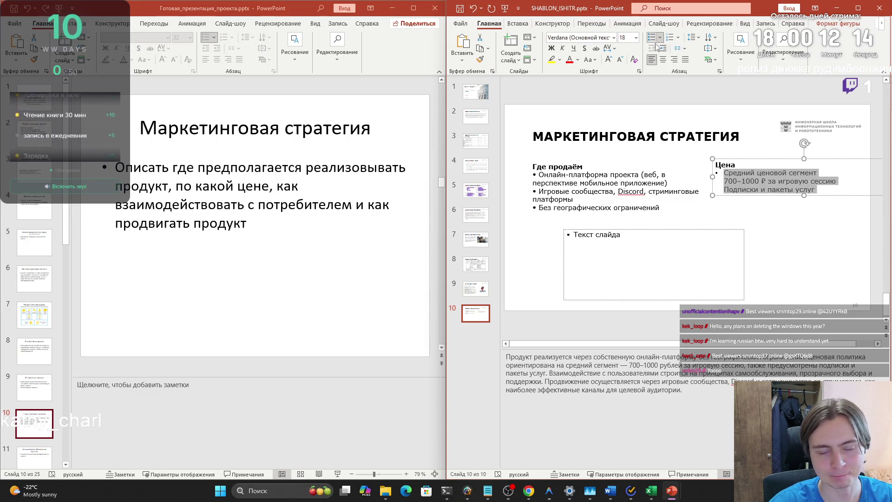
Step: Put 700–1000 ₽ and Подписки и пакеты услуг back on their own bulleted lines
click(725, 182)
key(BackSpace)
key(Return)
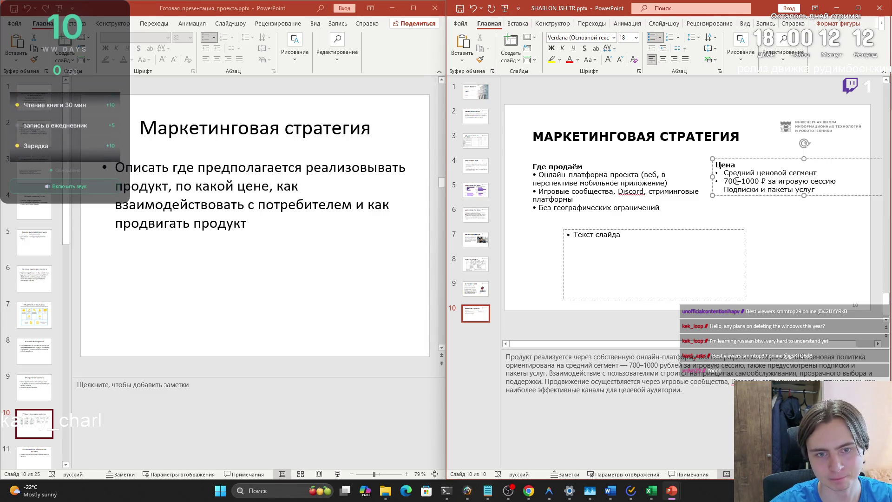
key(BackSpace)
key(Return)
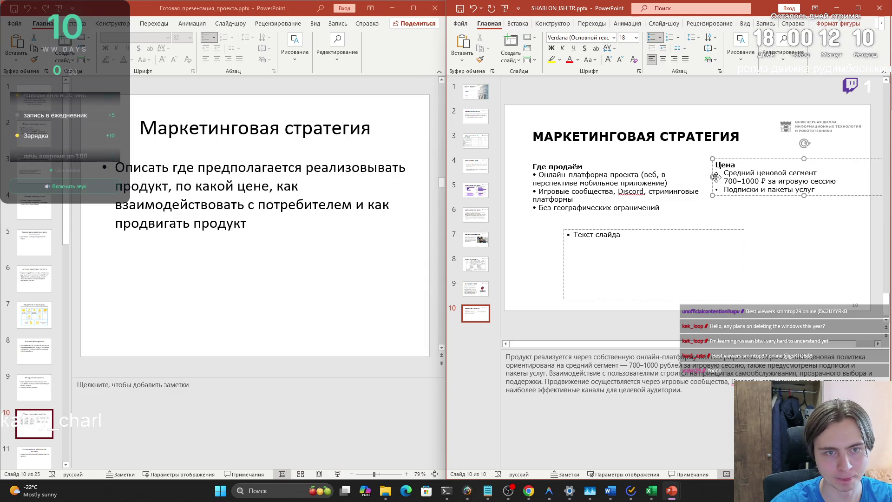
click(538, 174)
key(BackSpace)
key(BackSpace)
key(BackSpace)
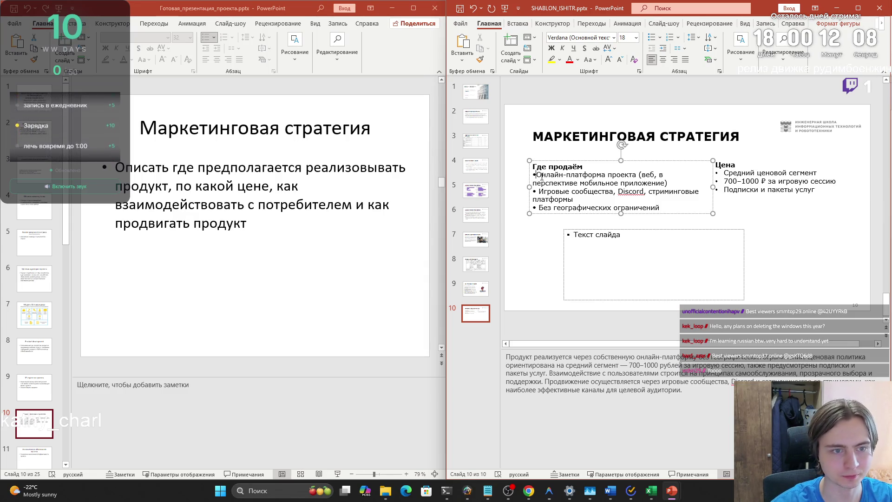
Step: Strip typed bullets from Онлайн-платформа, Игровые сообщества and Без географических ограничений, then apply real bullets
key(Return)
key(Down)
key(Down)
key(Right)
key(Delete)
key(BackSpace)
key(BackSpace)
key(Return)
key(BackSpace)
key(BackSpace)
key(Return)
drag(653, 210, 533, 176)
click(655, 37)
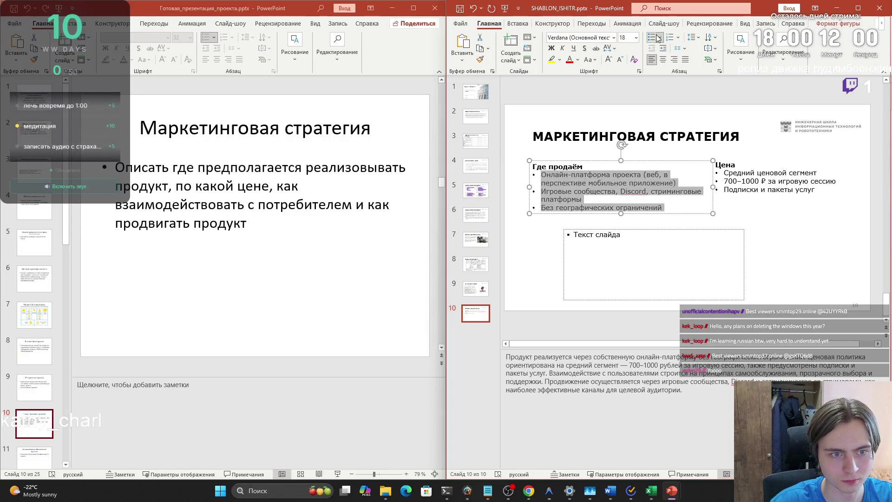
click(633, 261)
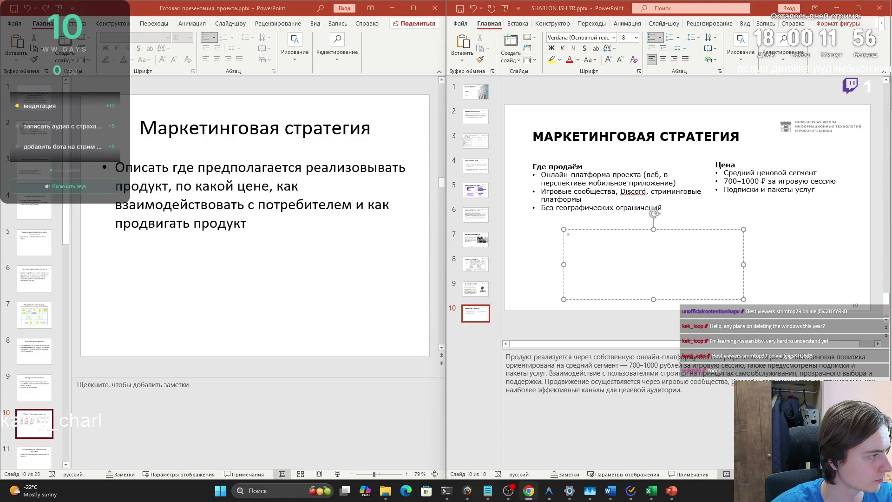
Step: Paste the Взаимодействие с клиентом block under Где продаём and shrink the empty placeholder
click(777, 256)
key(ctrl+v)
mouse_move(763, 209)
mouse_down()
mouse_move(729, 244)
mouse_move(691, 242)
mouse_up()
click(690, 242)
drag(744, 228, 696, 292)
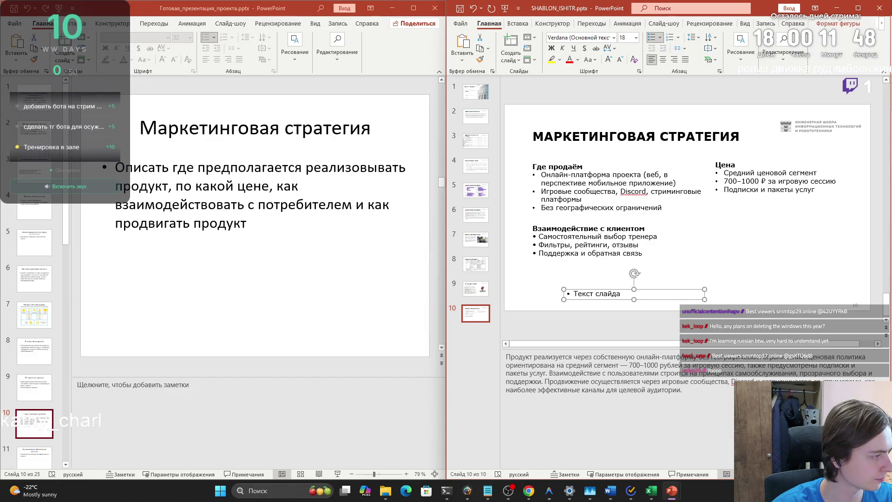
Step: Paste the Продвижение list as its own text box and move it below Цена
click(584, 293)
key(ctrl+v)
key(ctrl+z)
click(744, 251)
key(ctrl+v)
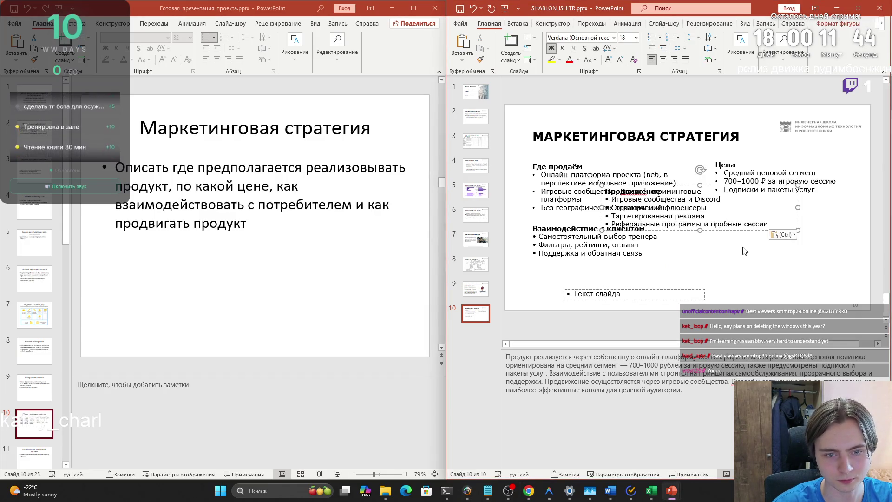
mouse_move(687, 192)
mouse_down()
mouse_move(799, 224)
mouse_move(781, 220)
mouse_up()
click(739, 217)
click(605, 236)
click(536, 236)
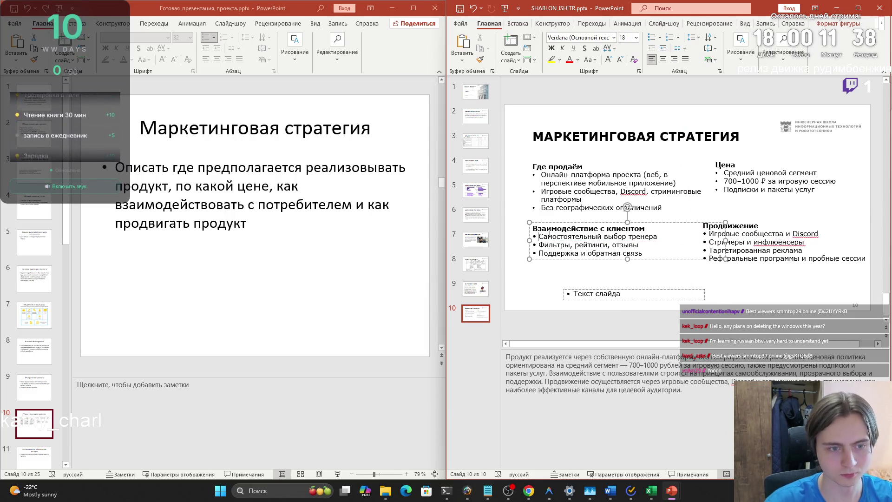
Step: Replace typed bullets in the three Взаимодействие с клиентом lines with a proper bulleted list
key(BackSpace)
key(BackSpace)
key(Return)
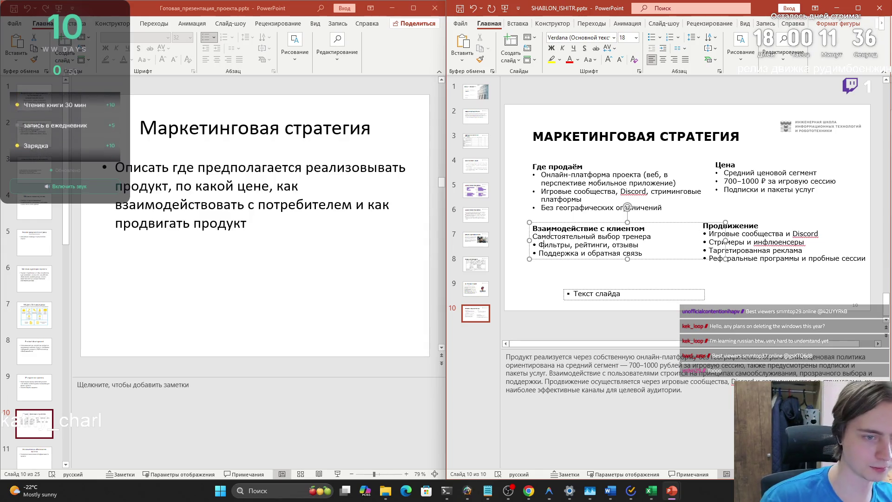
key(BackSpace)
key(BackSpace)
key(Return)
key(Right)
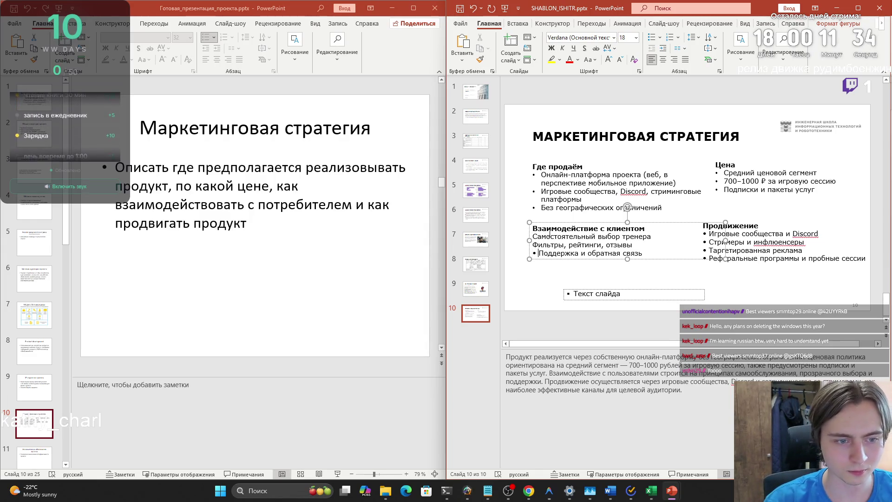
key(BackSpace)
key(BackSpace)
key(Return)
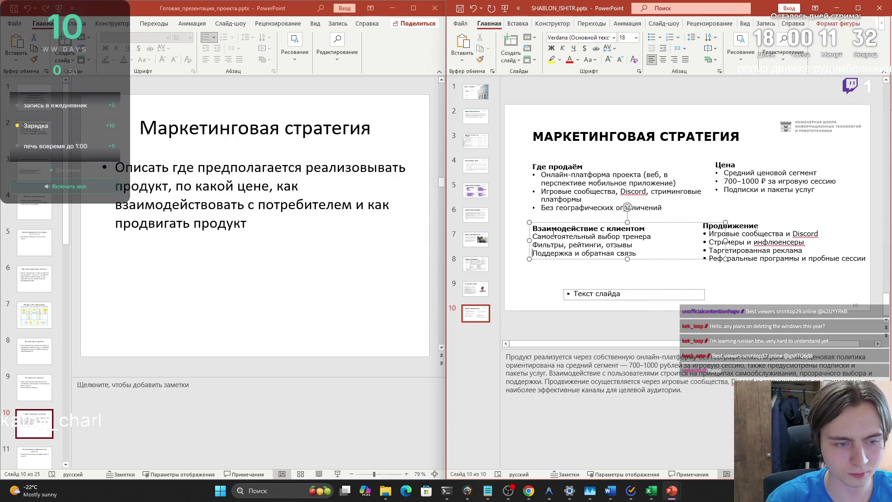
mouse_move(651, 254)
mouse_down()
mouse_move(534, 245)
mouse_move(533, 236)
mouse_up()
click(652, 37)
Step: Replace typed bullets in the four Продвижение lines, from Discord to referral programs, with real bullets
click(710, 234)
key(BackSpace)
key(BackSpace)
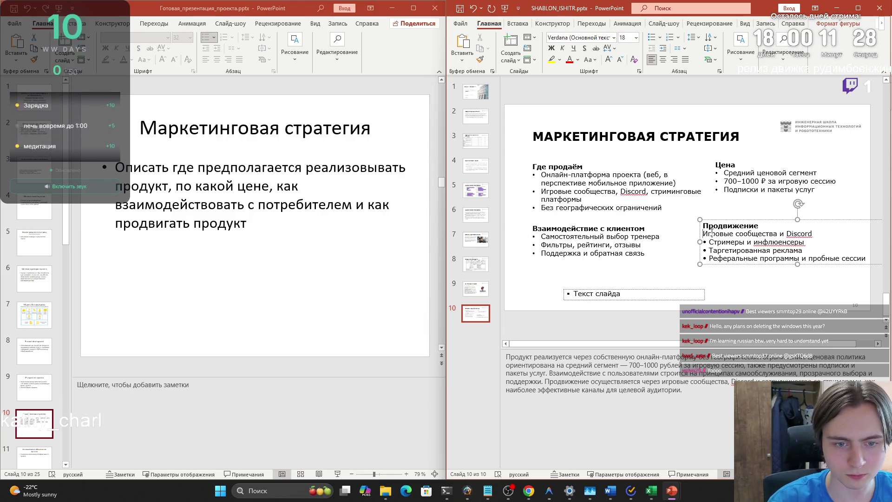
key(Down)
key(BackSpace)
key(BackSpace)
key(Return)
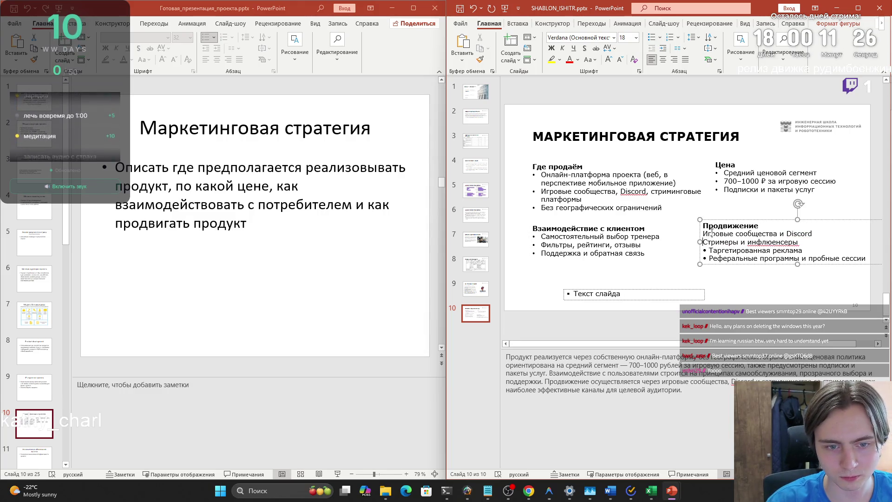
key(BackSpace)
key(BackSpace)
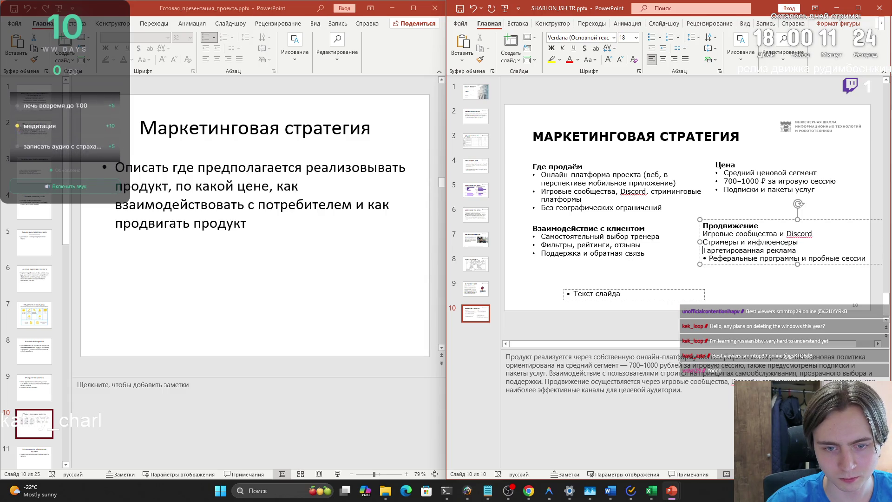
key(BackSpace)
key(BackSpace)
key(Return)
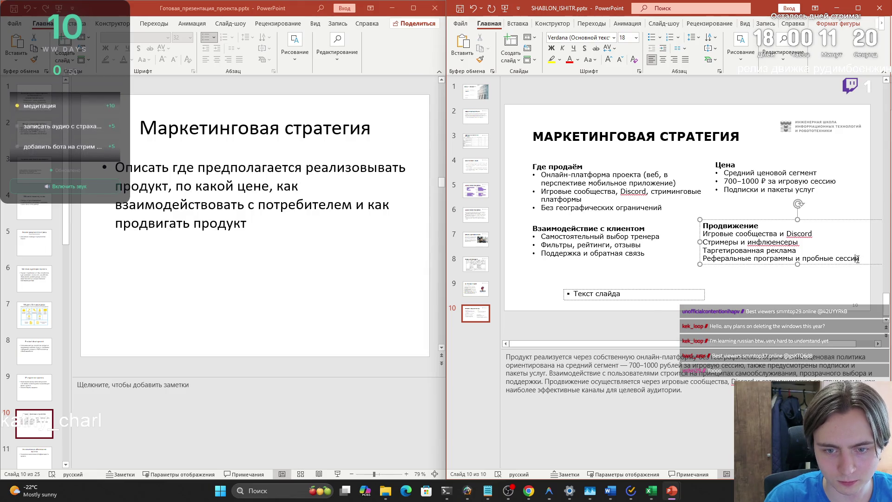
drag(859, 257, 703, 232)
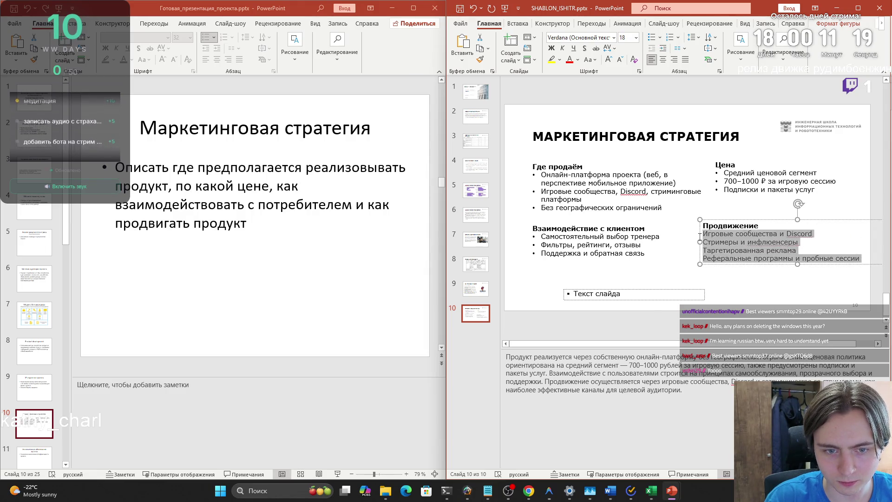
click(652, 38)
click(549, 230)
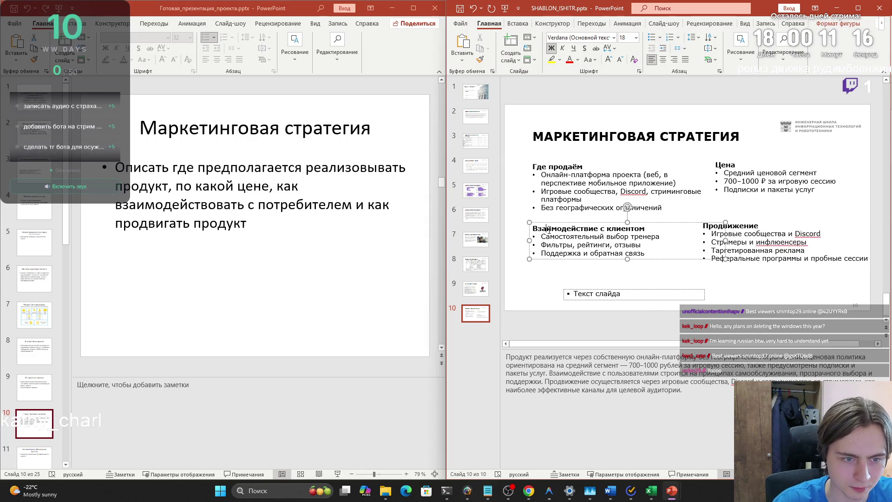
click(587, 286)
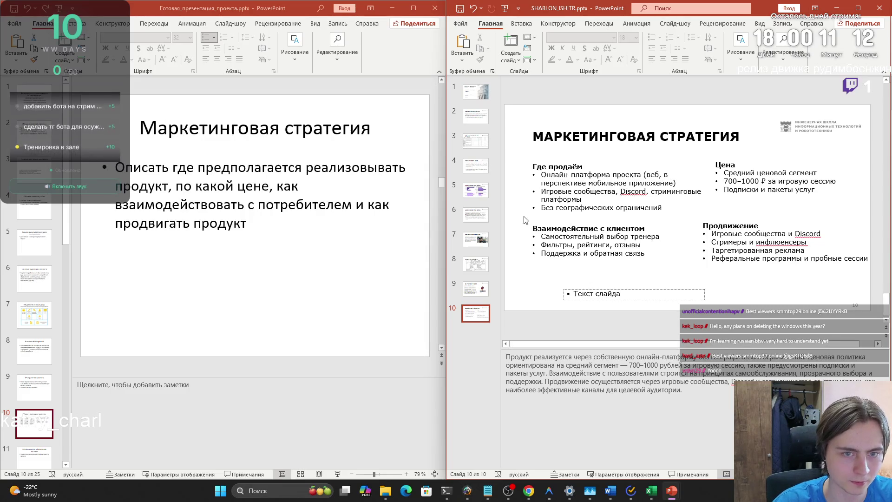
scroll(49, 371, down, 1)
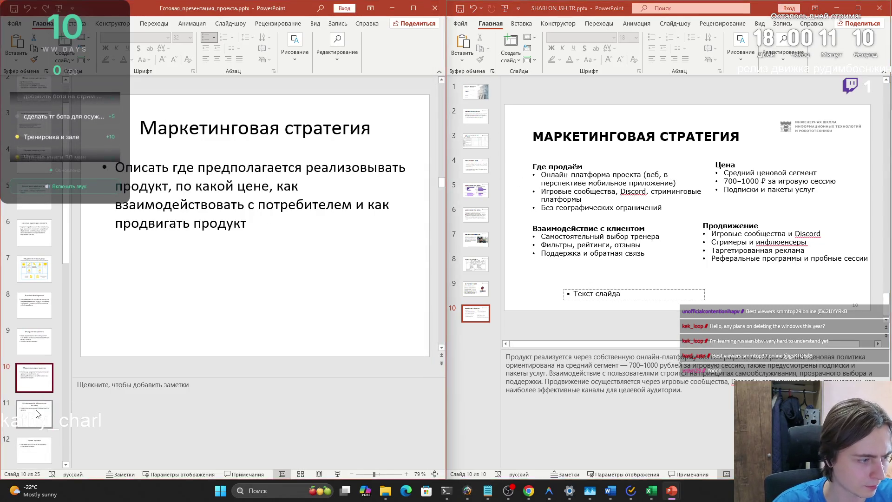
Step: Add a new template slide titled ЭКОНОМИЧЕСКОЕ ОБОСНОВАНИЕ ПРОЕКТА, copied from source slide 11
click(34, 414)
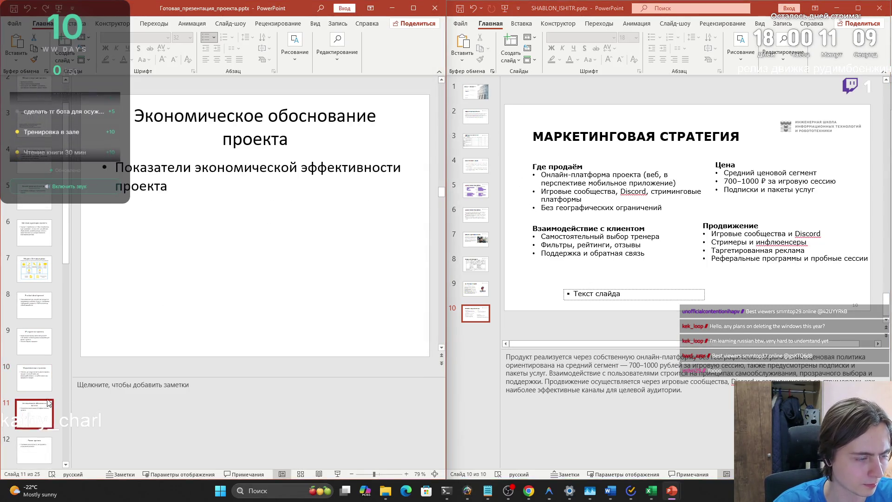
click(511, 44)
drag(290, 139, 149, 117)
key(ctrl+c)
click(614, 141)
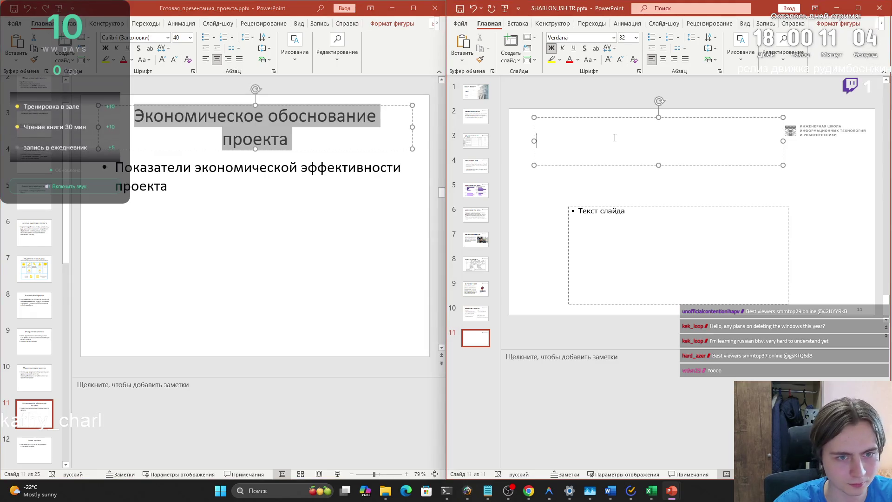
key(ctrl+v)
Step: Review source slides 10, 11 and 12 (Маркетинговая стратегия, Экономическое обоснование, Риски проекта)
click(176, 191)
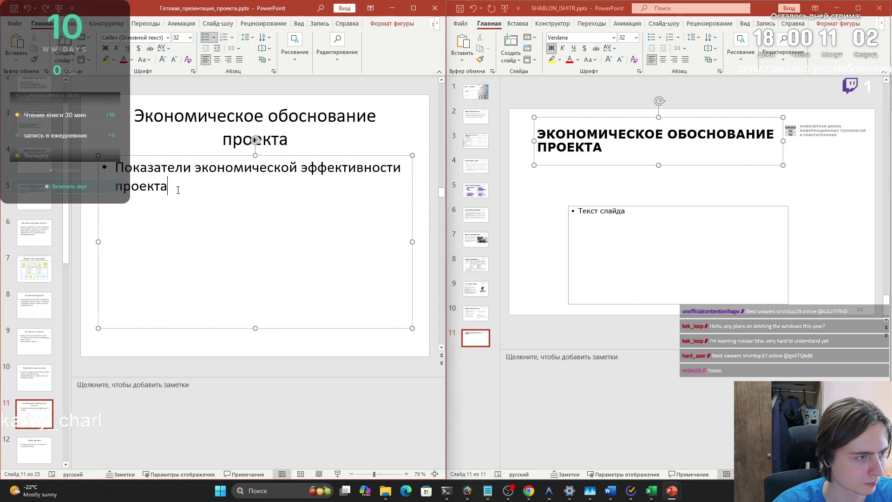
click(33, 448)
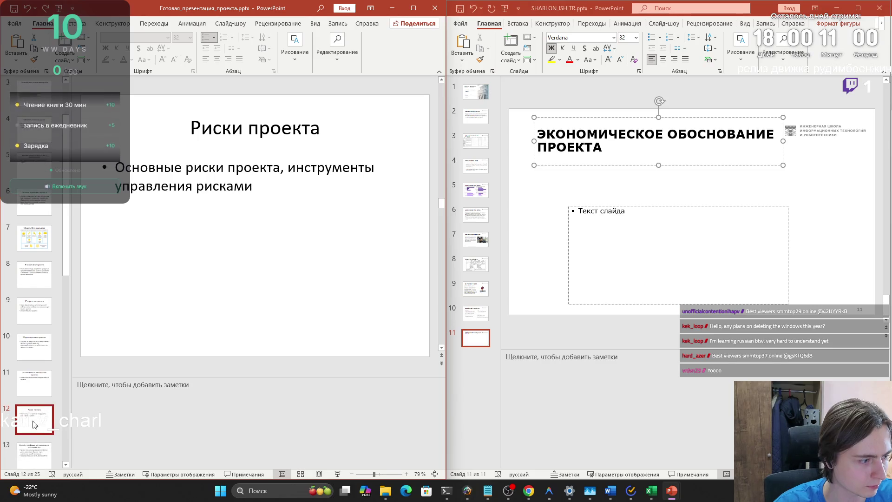
scroll(35, 372, up, 3)
click(35, 314)
click(37, 279)
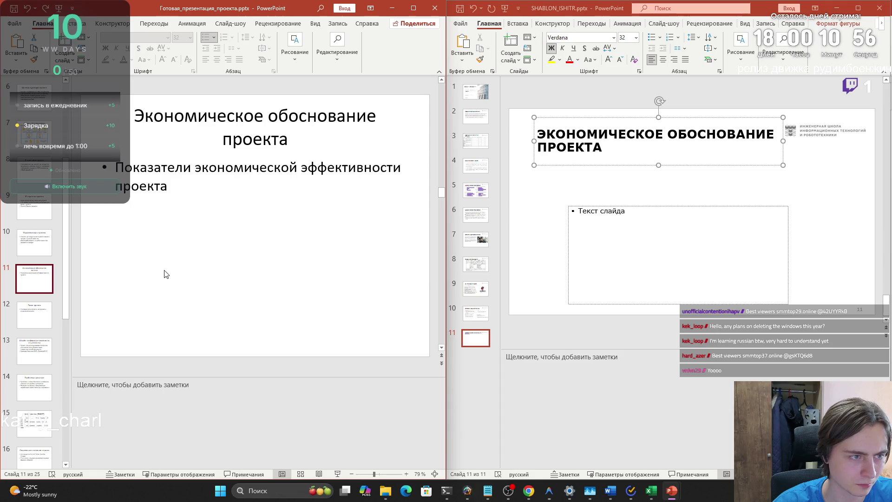
click(45, 245)
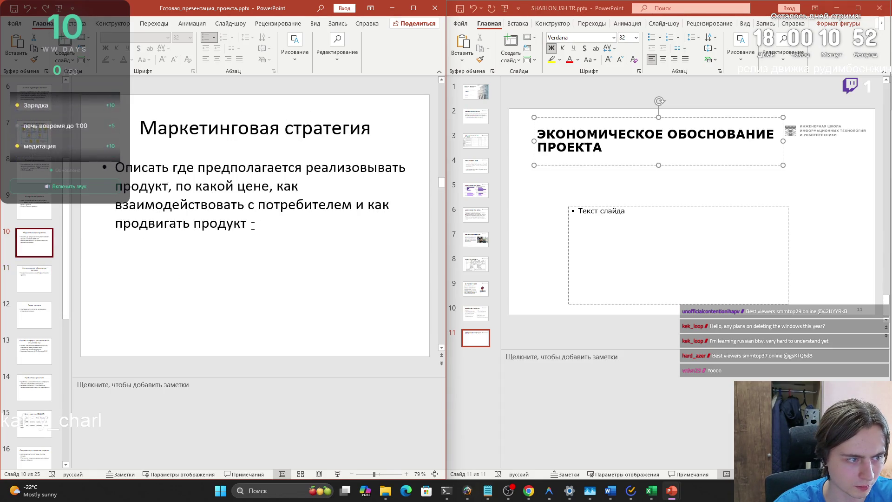
click(34, 271)
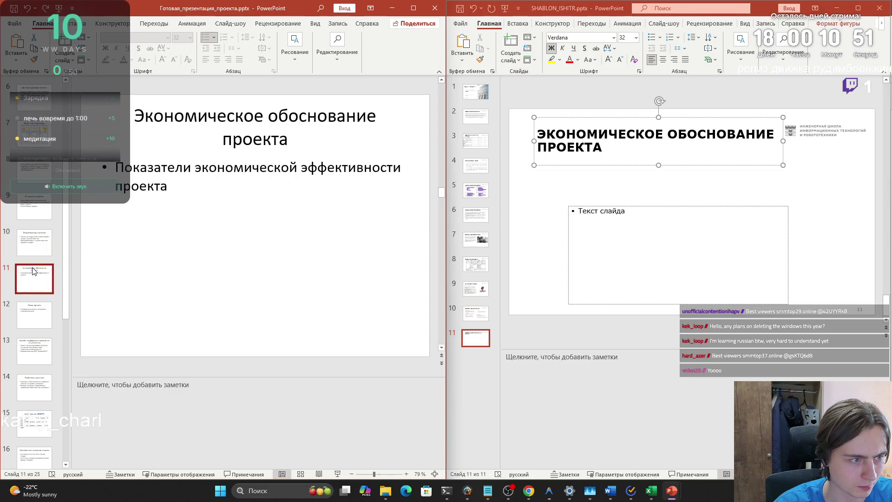
click(34, 242)
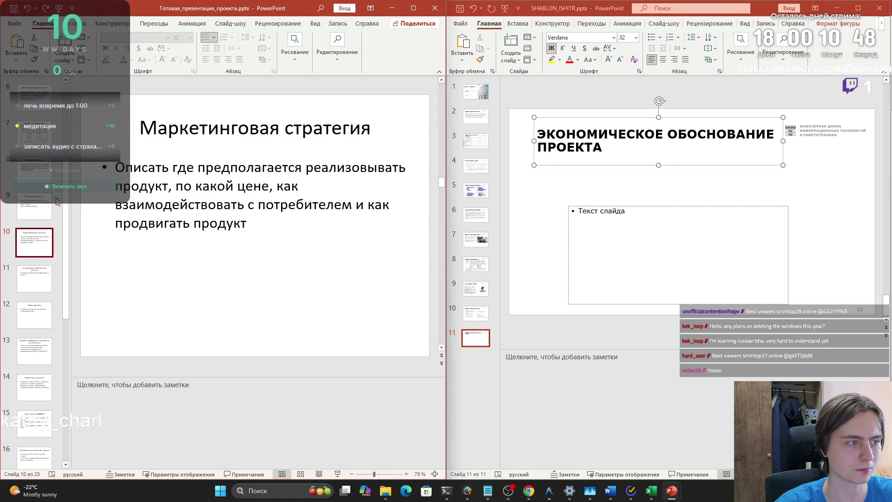
click(42, 207)
click(34, 241)
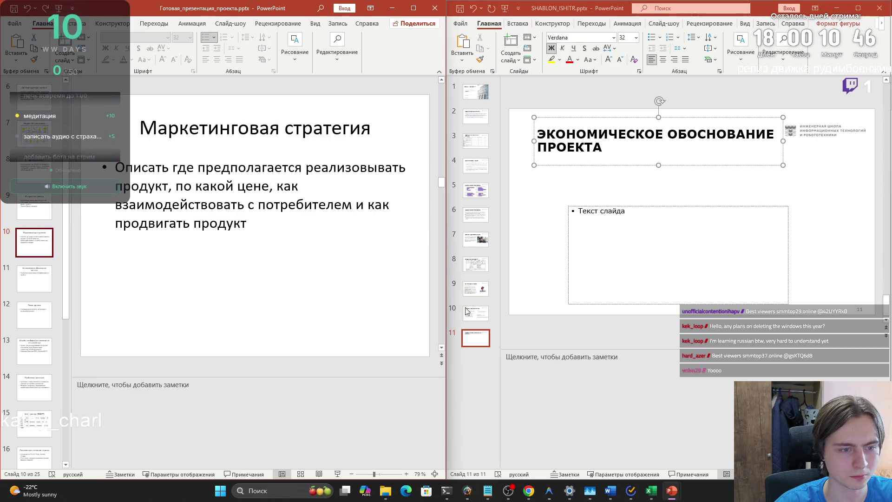
Step: Check template slides 10 and 11, select the new title, and return to source slide 11
click(472, 318)
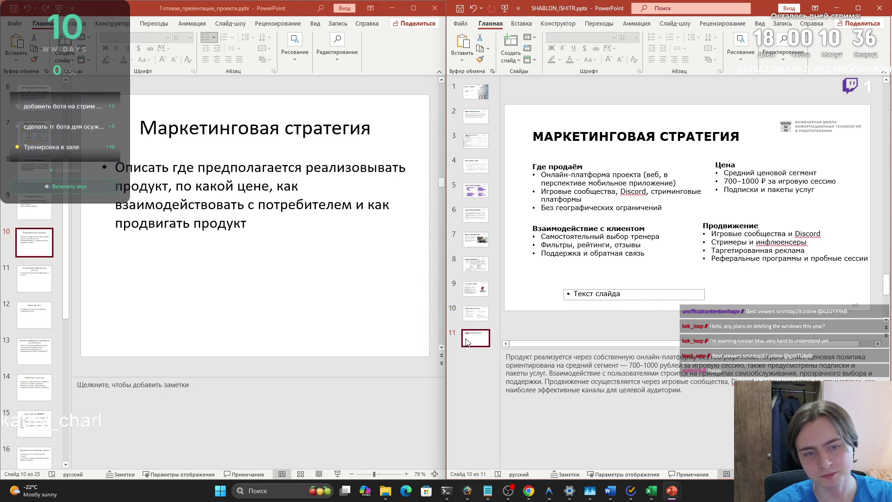
click(467, 342)
click(589, 147)
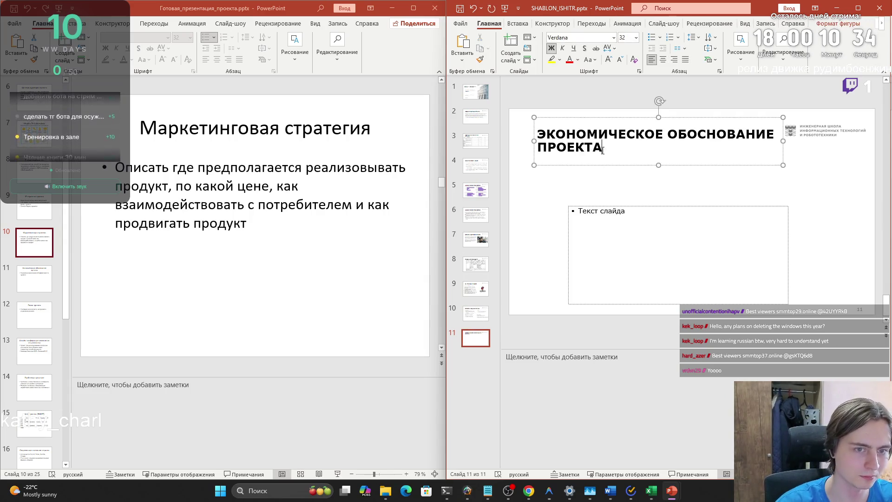
click(594, 228)
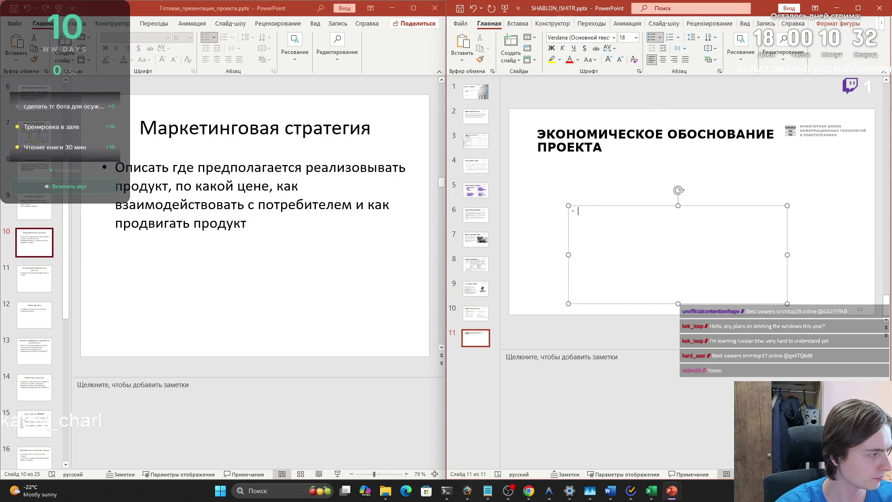
click(604, 147)
key(ctrl+a)
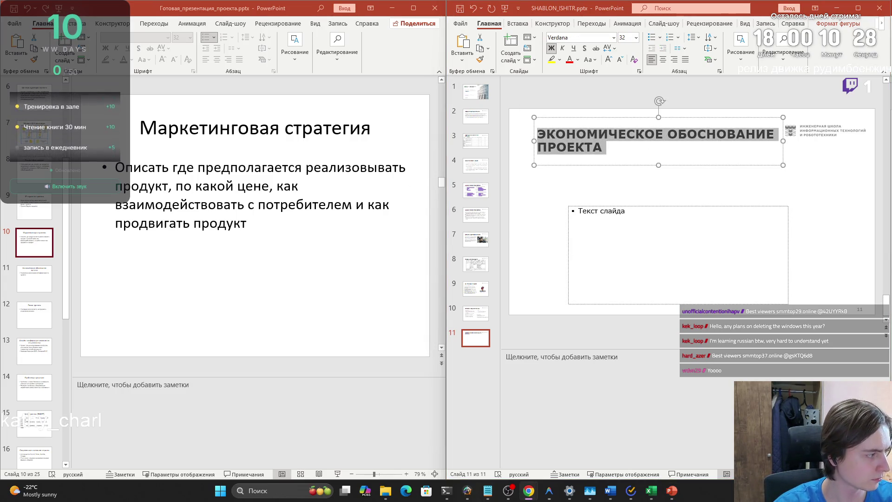
key(alt+Tab)
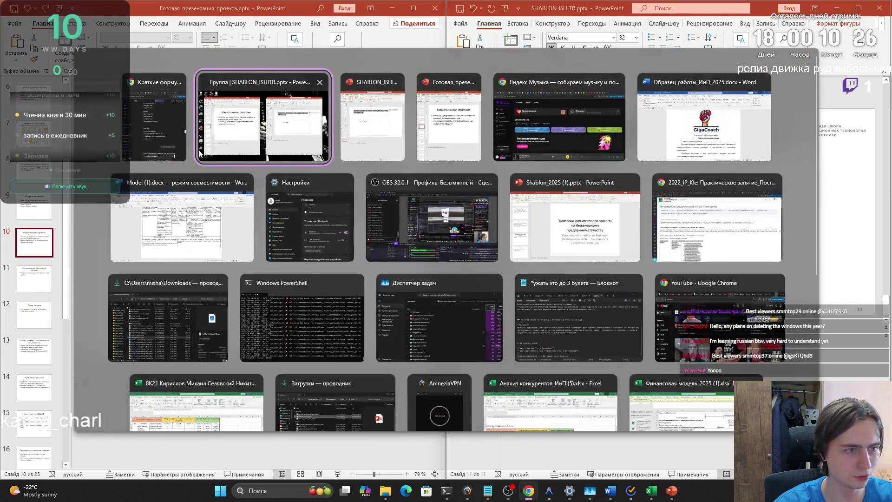
key(alt+Tab)
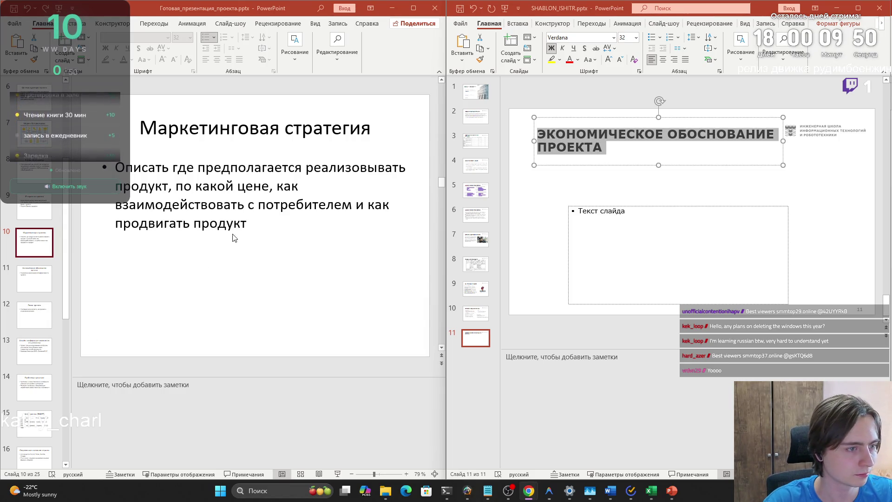
click(19, 284)
Step: Select the Показатели экономической эффективности проекта bullet text, then switch to the Word report
click(185, 229)
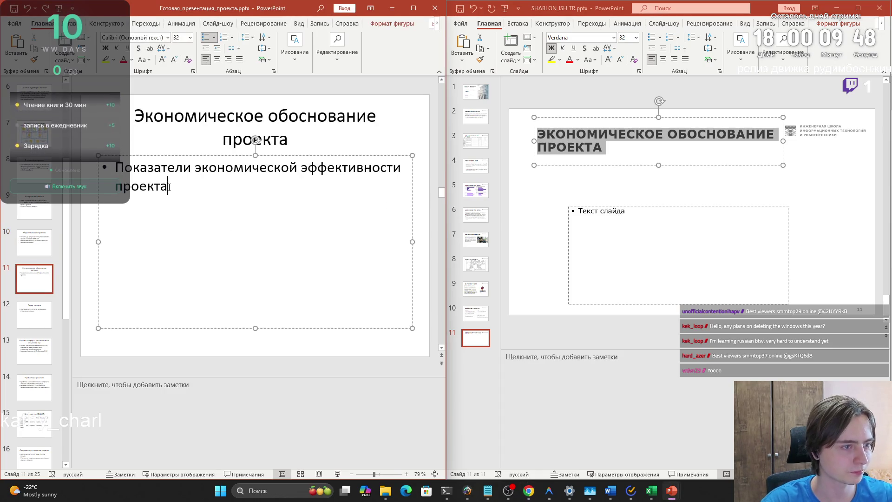
drag(185, 229, 118, 170)
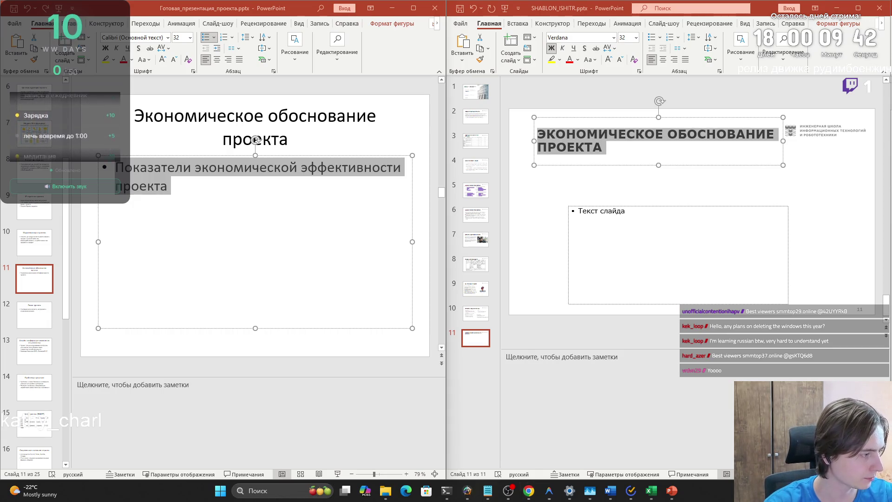
click(610, 490)
mouse_move(437, 320)
mouse_down()
mouse_move(568, 358)
mouse_move(569, 336)
mouse_up()
click(569, 336)
Step: Scroll the report to Table 5 «Оценка эффективности» and select its last three rows
scroll(569, 336, down, 15)
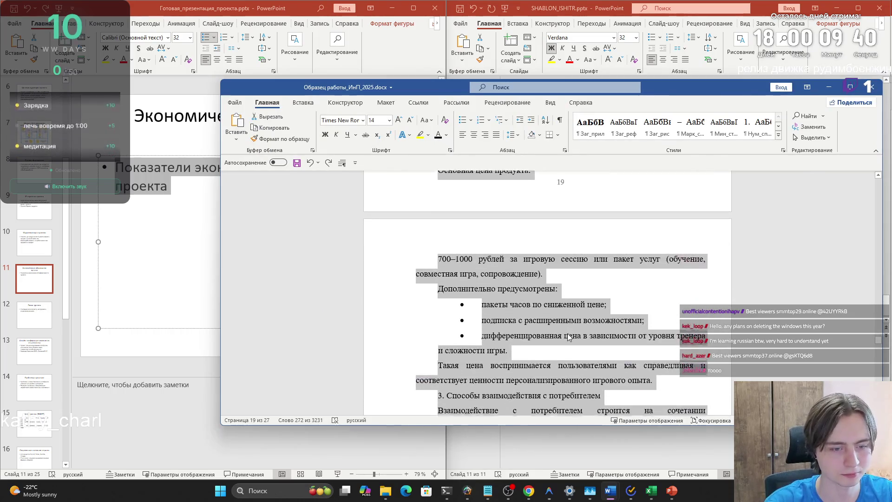
scroll(569, 334, down, 20)
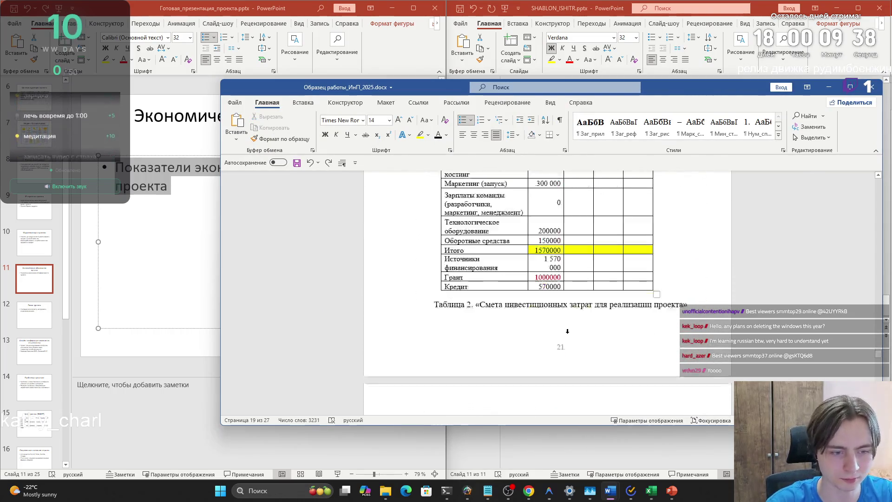
scroll(568, 334, down, 3)
scroll(568, 334, up, 6)
scroll(594, 337, down, 2)
click(626, 341)
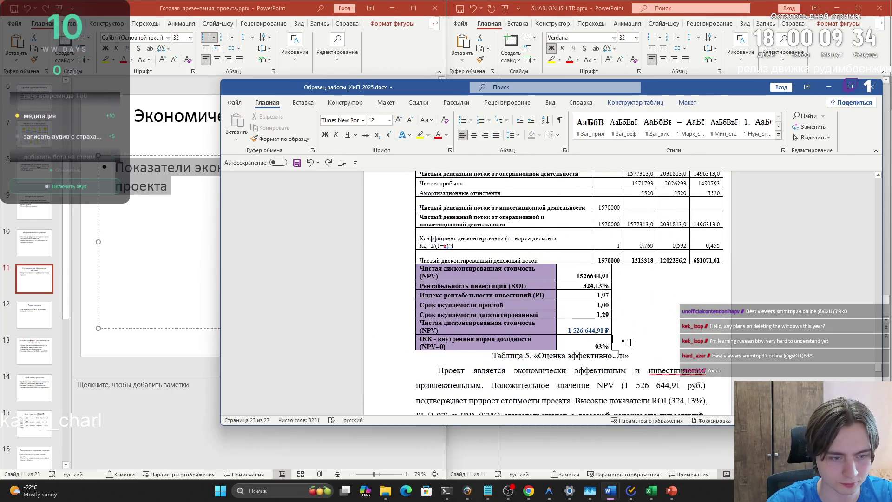
mouse_move(632, 343)
mouse_down()
mouse_move(533, 304)
mouse_move(534, 251)
mouse_move(535, 274)
mouse_up()
key(alt+Tab)
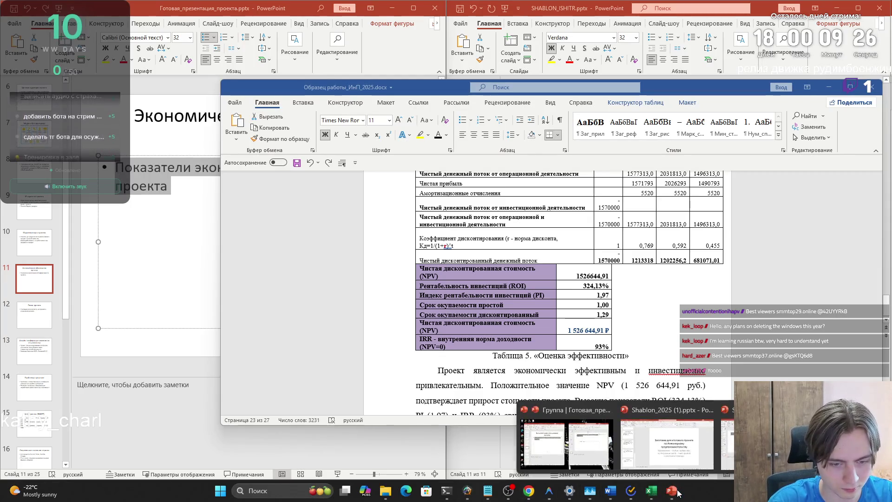
mouse_move(658, 492)
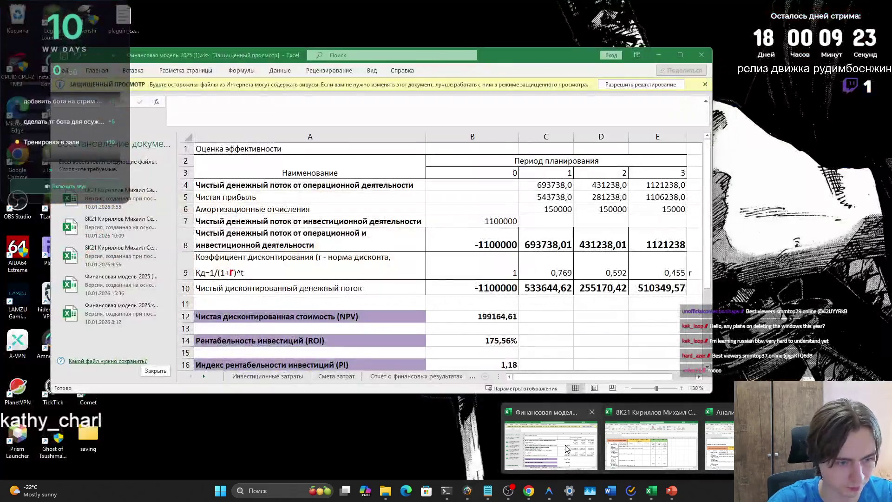
click(565, 448)
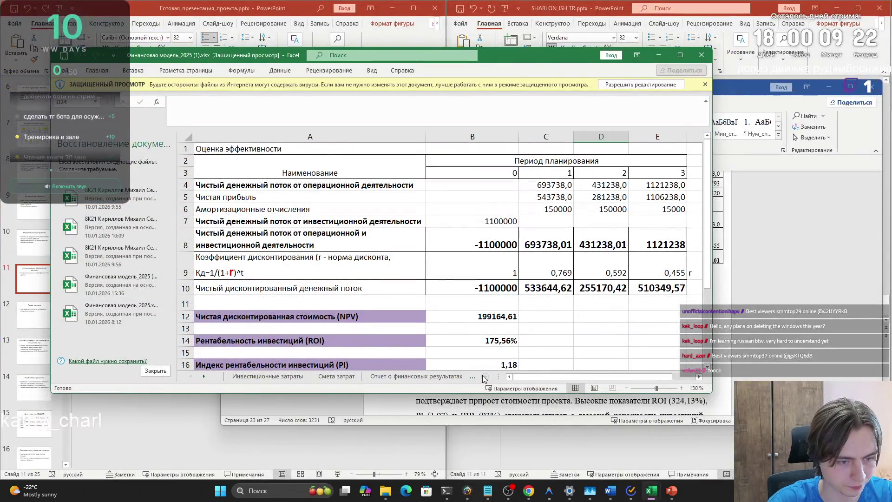
click(473, 376)
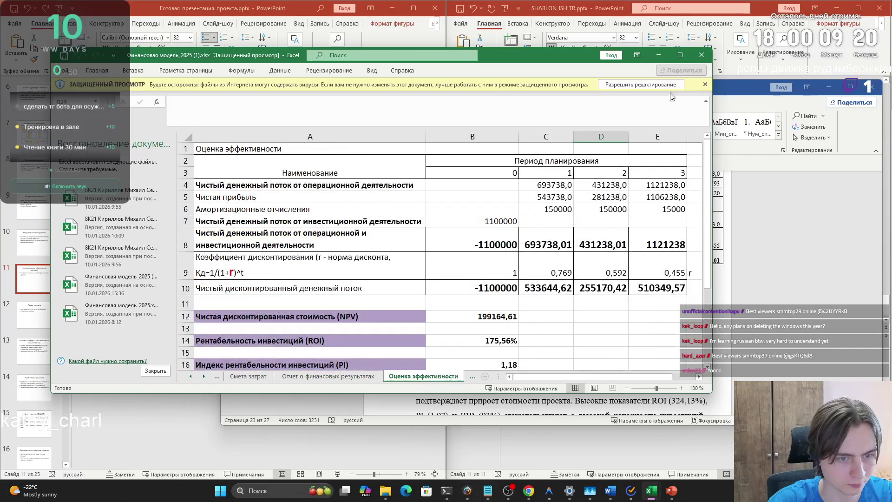
click(658, 55)
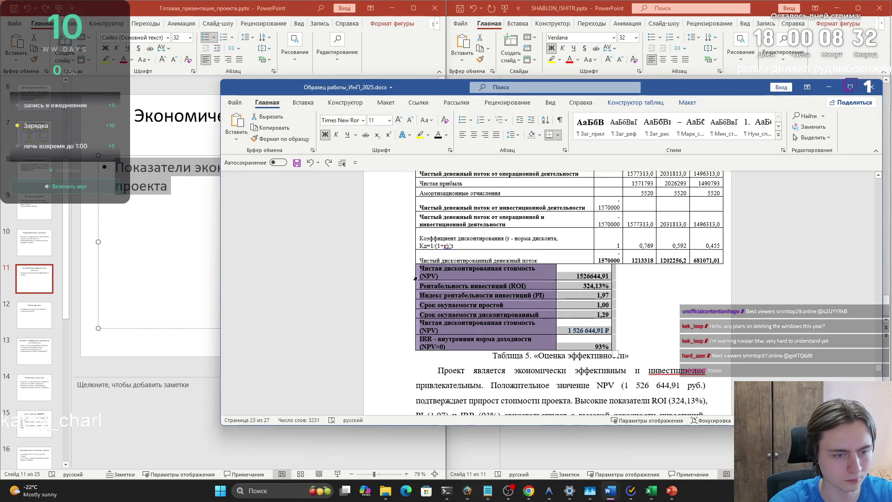
Step: Undo the pasted table and take a screen capture of the Word results table instead
click(171, 211)
key(ctrl+v)
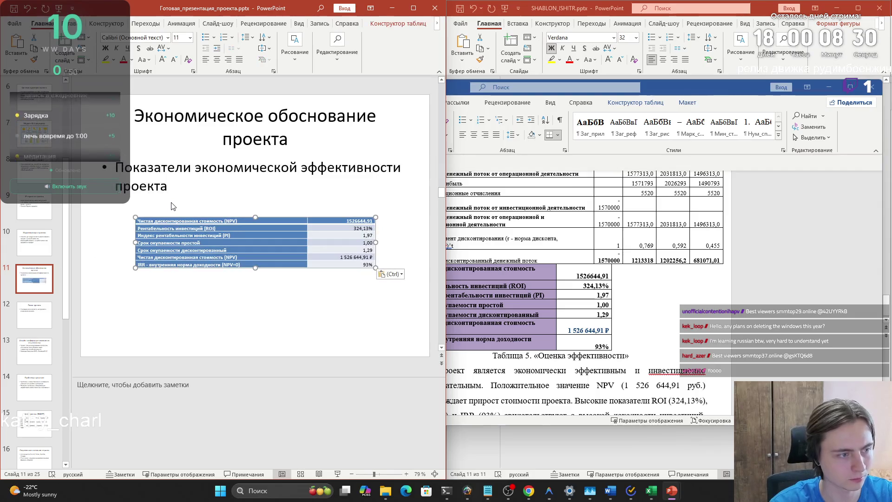
key(ctrl+z)
click(649, 310)
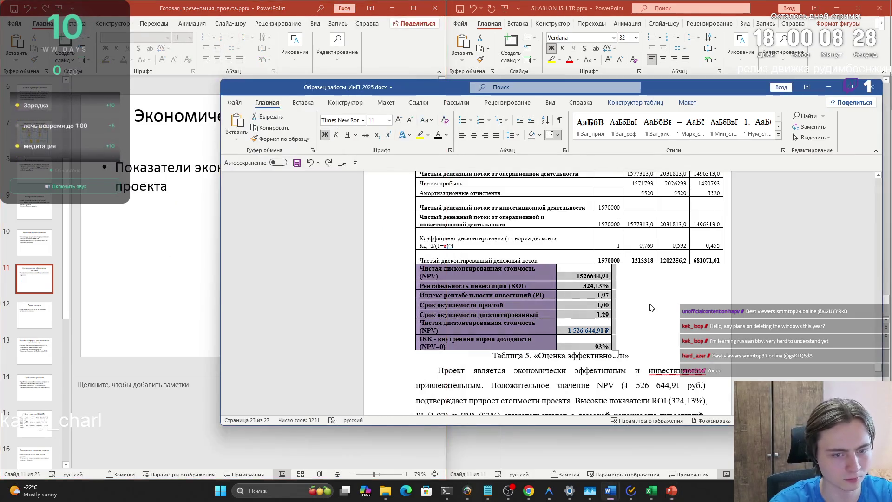
click(641, 355)
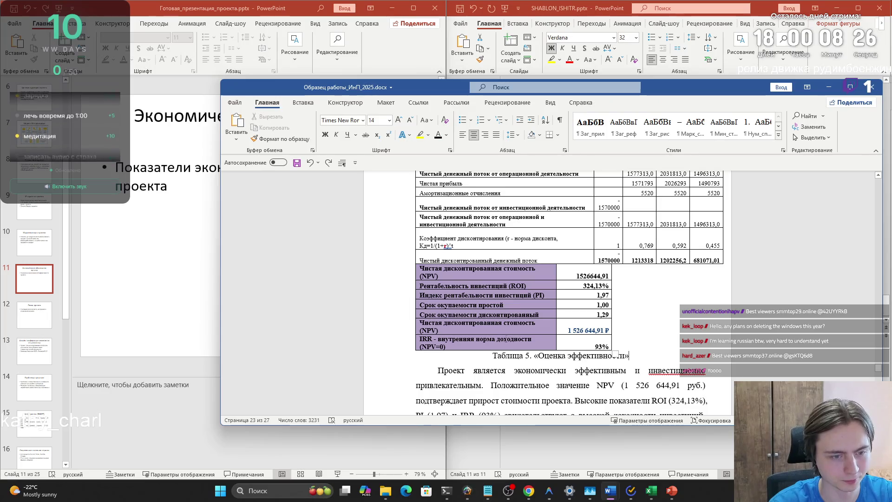
key(super+shift+s)
mouse_move(416, 263)
mouse_down()
mouse_move(621, 354)
mouse_move(612, 350)
mouse_up()
Step: Replace slide 11's bullet text with the table snip, enlarged and moved under the heading
click(270, 233)
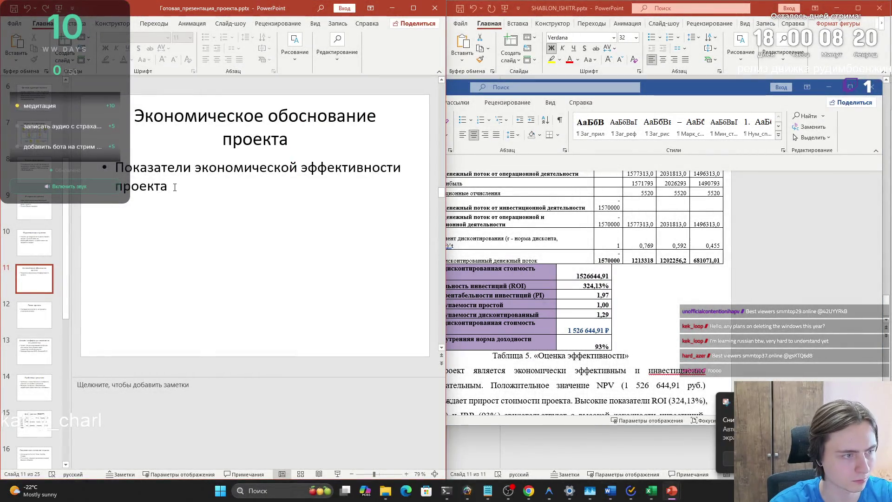
click(270, 232)
key(ctrl+a)
key(Delete)
key(ctrl+v)
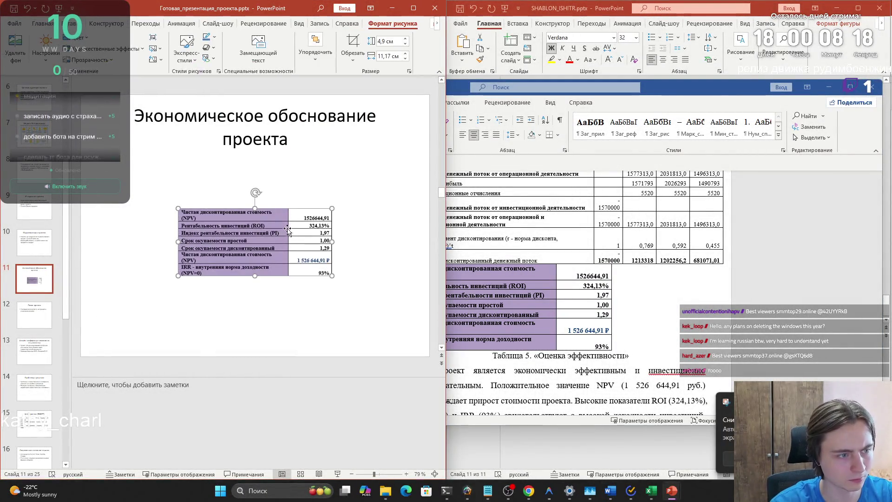
mouse_move(332, 276)
mouse_down()
mouse_move(382, 307)
mouse_move(392, 303)
mouse_up()
drag(313, 280, 270, 231)
key(Escape)
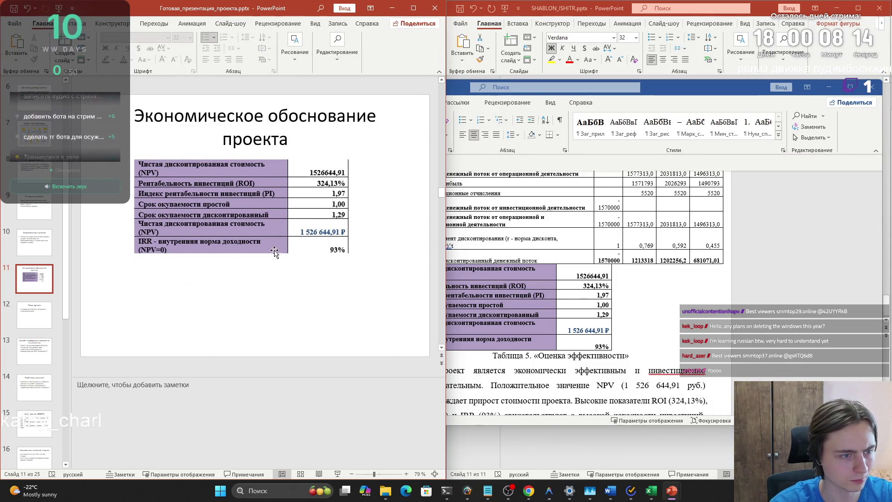
click(621, 329)
key(super+shift+s)
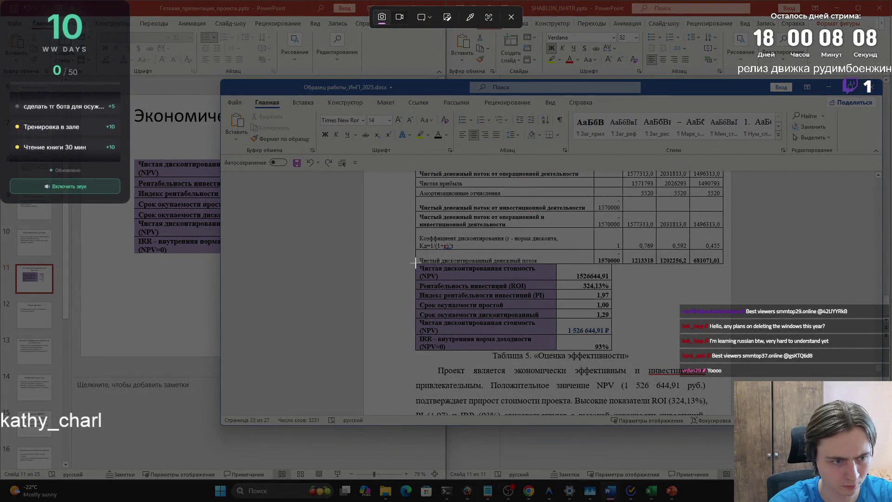
Step: Swap in a full snip of Table 5 (NPV, ROI, PI, IRR), moved up and enlarged on slide 11
drag(416, 263, 612, 349)
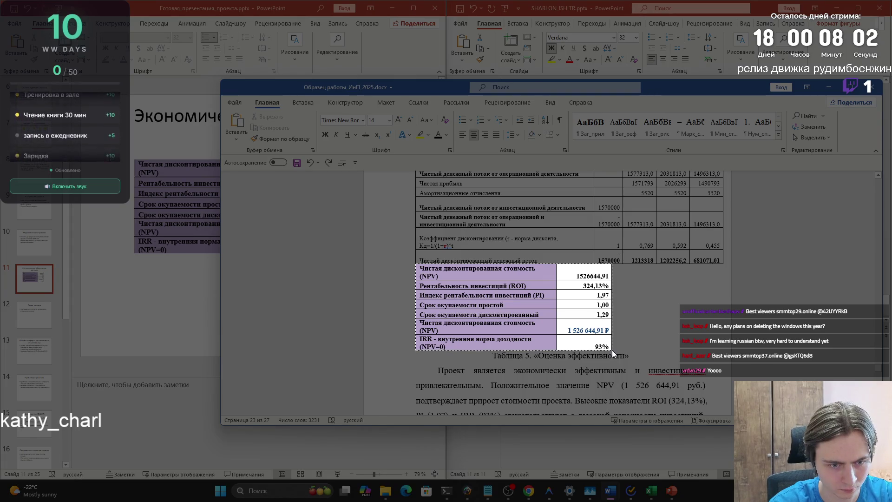
drag(612, 350, 612, 351)
click(177, 218)
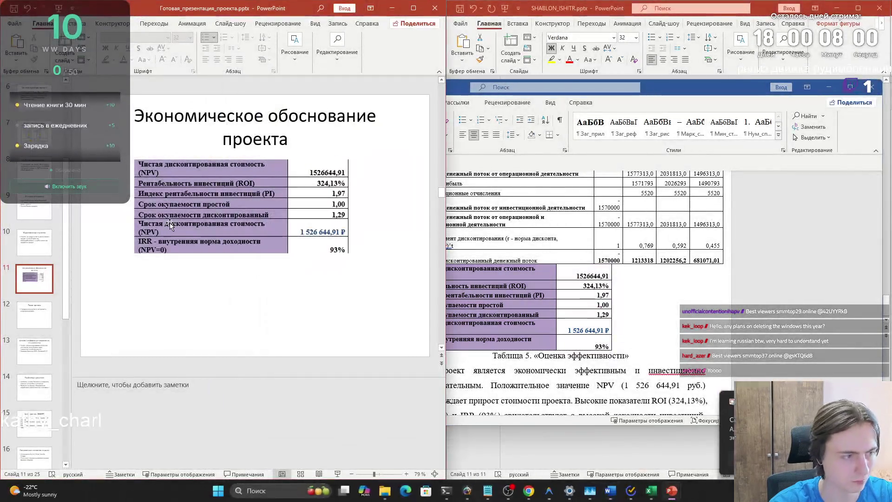
key(Delete)
key(ctrl+v)
click(177, 221)
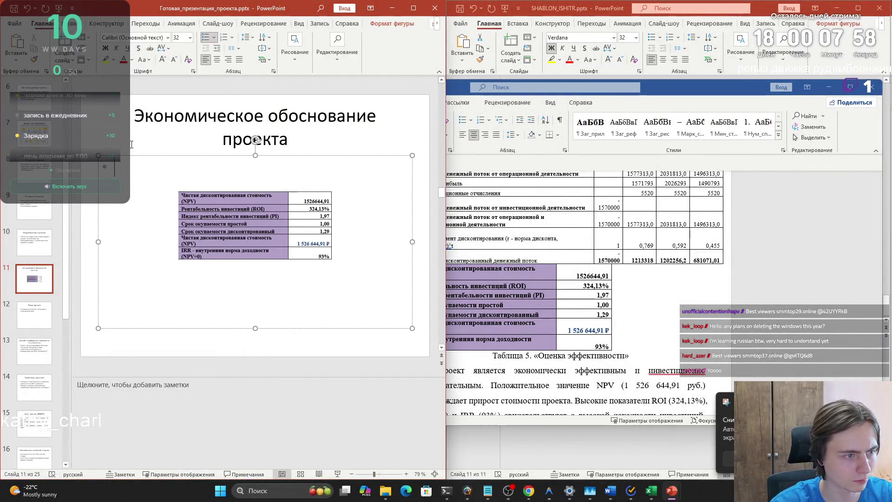
drag(210, 199, 185, 172)
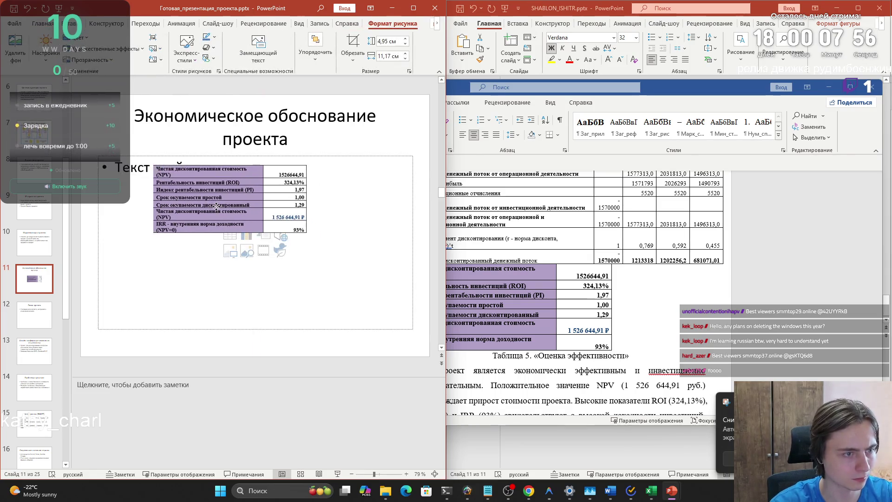
drag(306, 234, 363, 255)
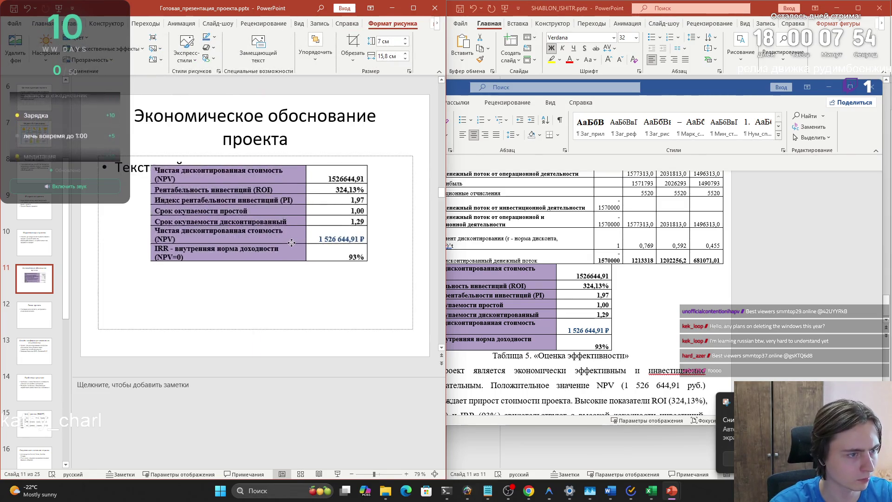
click(313, 276)
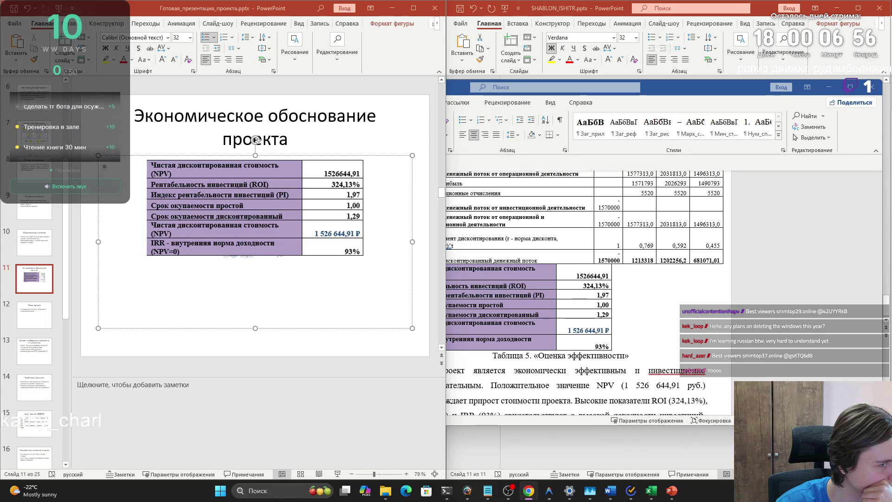
scroll(538, 275, up, 1)
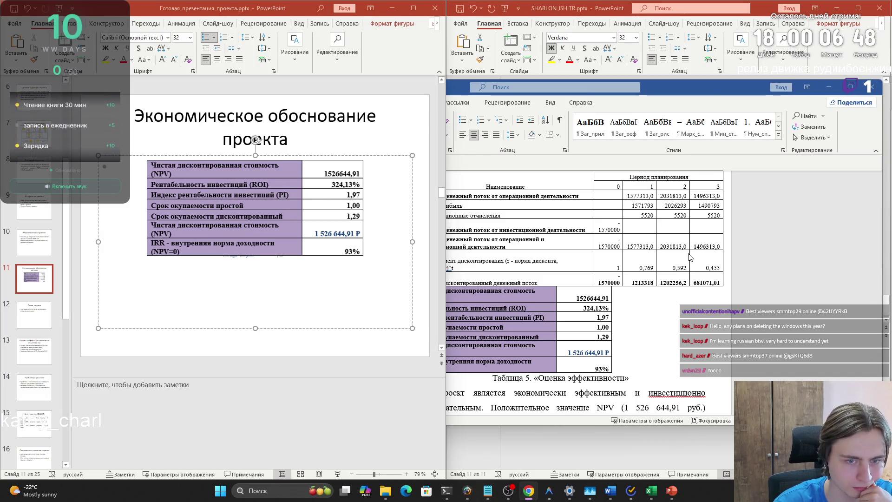
scroll(682, 258, up, 1)
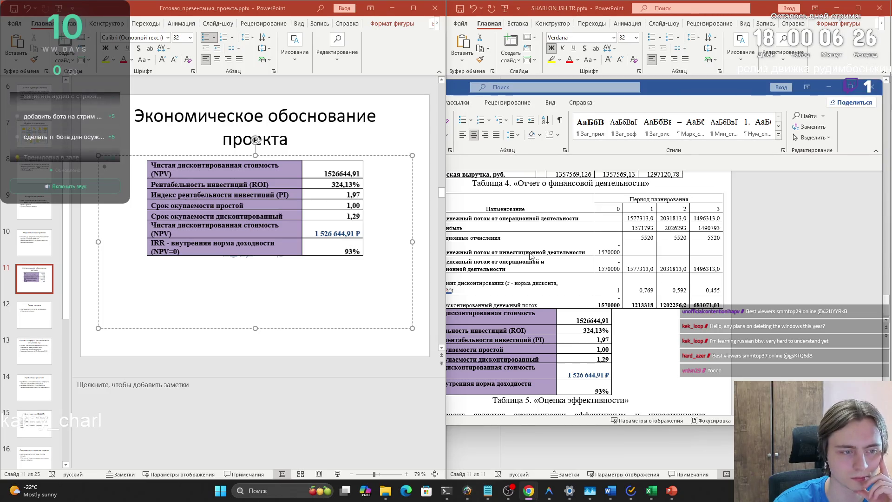
Step: Open the Word table's context menu, close it unchanged, and return to the presentation
click(686, 232)
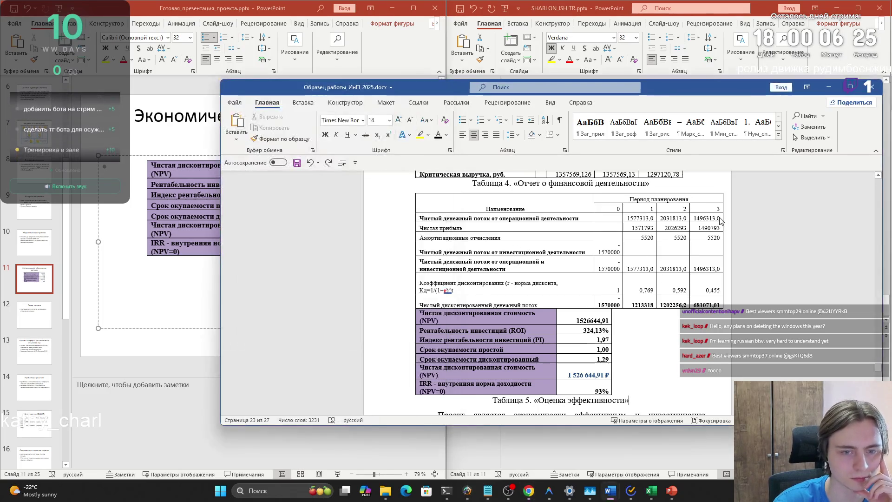
right_click(691, 228)
click(691, 229)
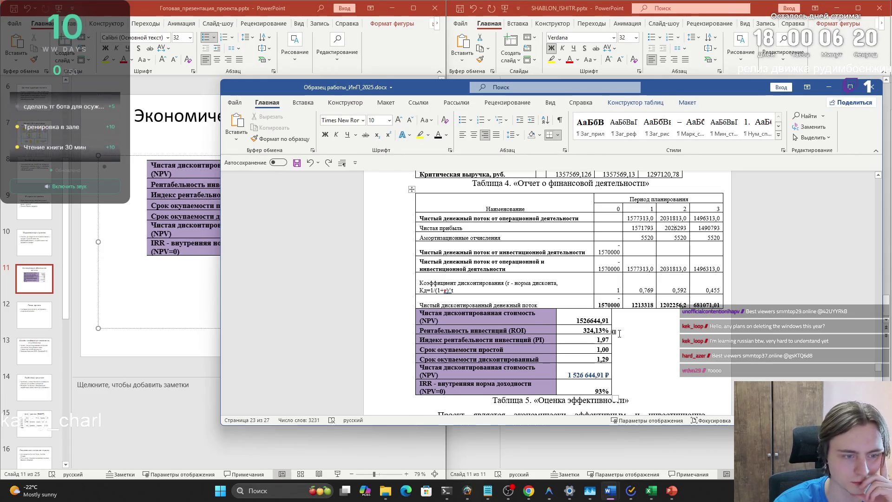
click(186, 287)
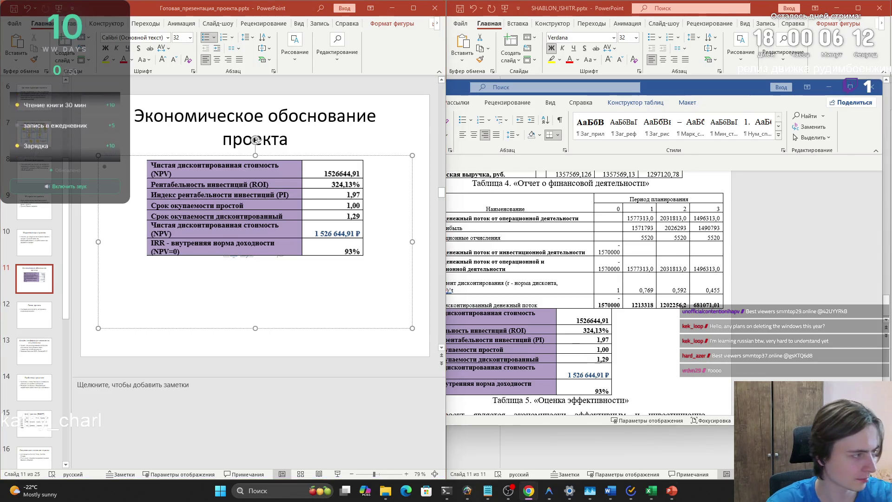
Step: Paste the NPV/IRR summary into slide 11's notes, enlarge the table, and open slide 12
click(151, 385)
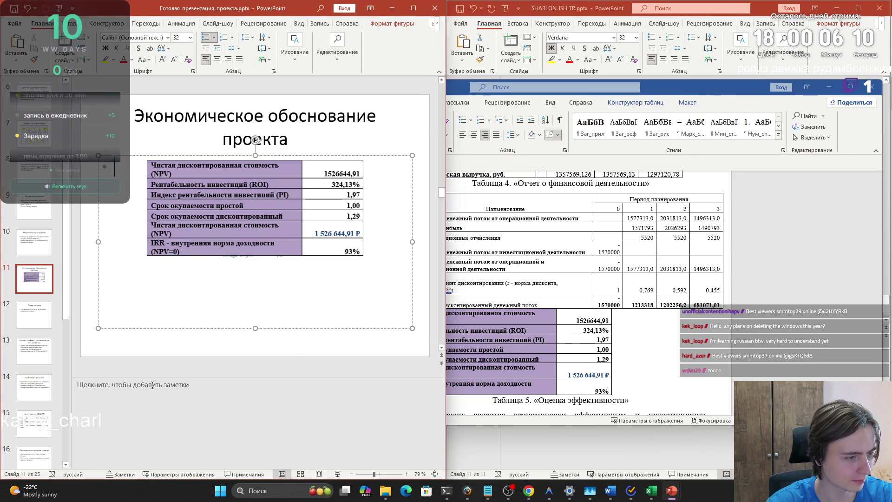
text(Проект имеет положительный NPV более 1,5 млн рублей и высокую внутреннюю норму доходности — 93 процента. Индекс рентабельности превышает единицу, а срок окупаемости составляет около одного года. Это подтверждает экономическую эффективность и инвестиционную привлекательность проекта.)
click(298, 242)
mouse_move(363, 255)
mouse_down()
mouse_move(380, 268)
mouse_move(368, 270)
mouse_up()
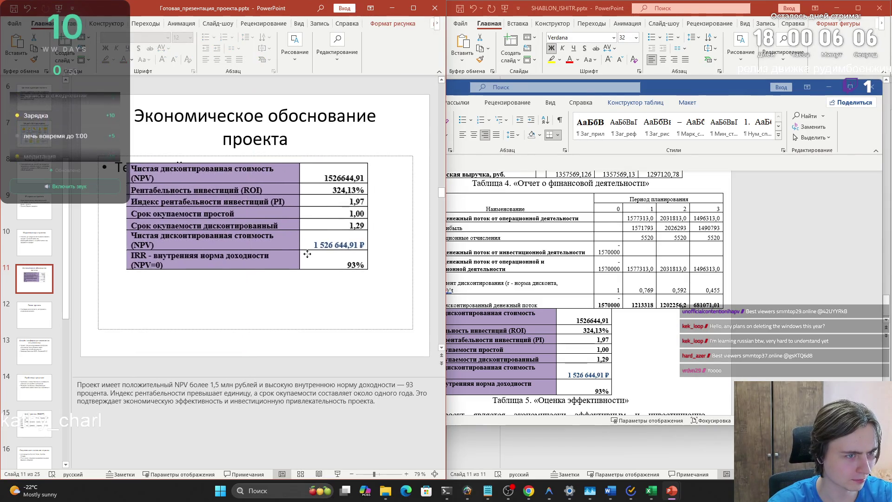
click(48, 311)
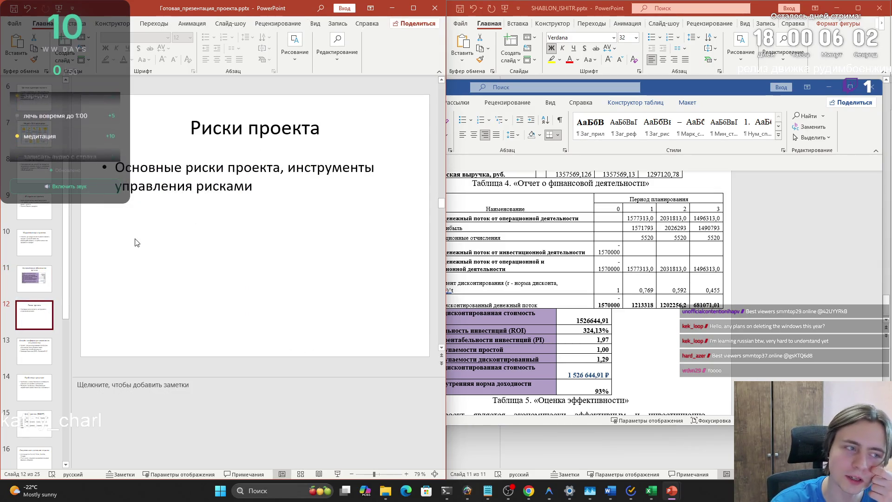
Step: Select slide 12's two bullet lines, then bring the SHABLON template to the front
click(37, 286)
click(41, 323)
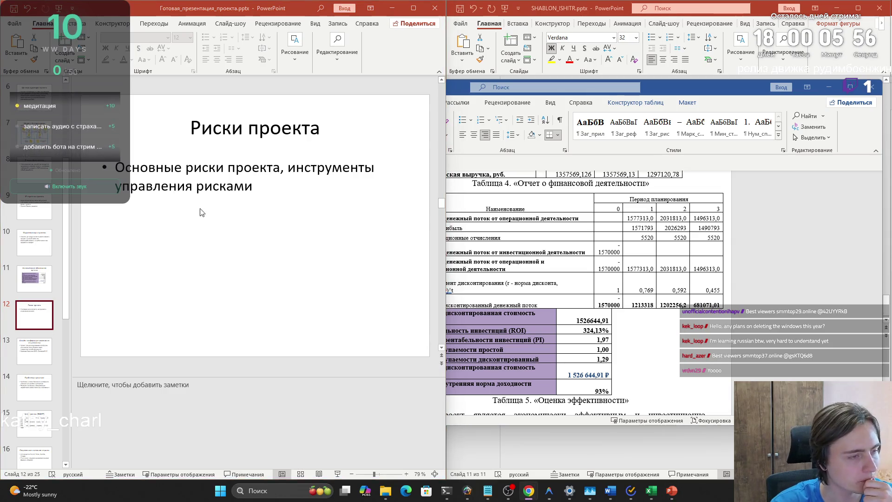
drag(249, 188, 116, 167)
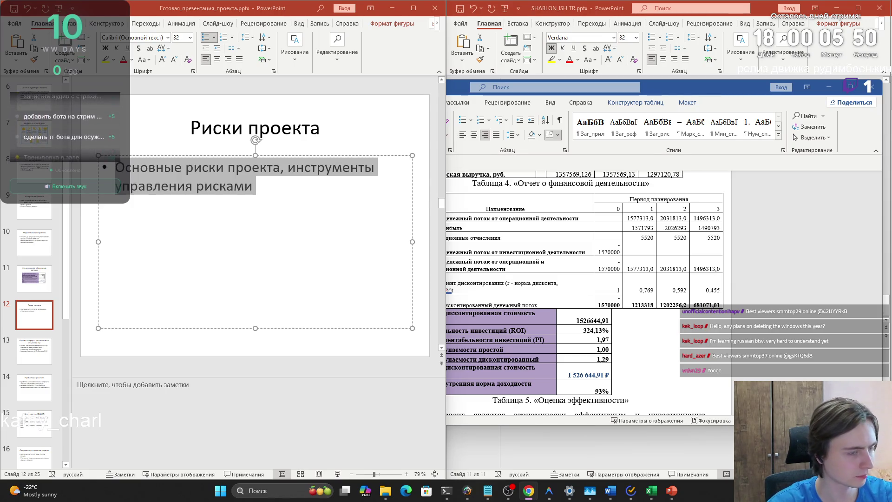
click(543, 444)
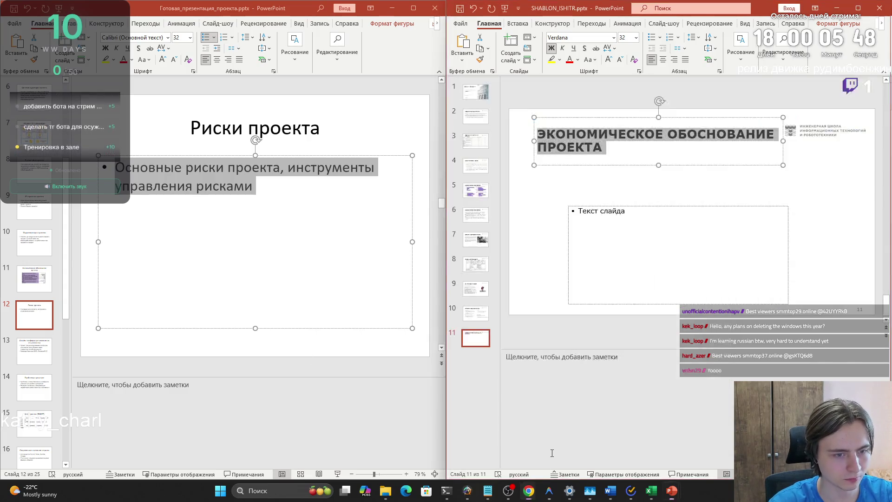
Step: Copy the efficiency table picture onto template slide 11, enlarged and placed in the body area
click(475, 313)
click(476, 338)
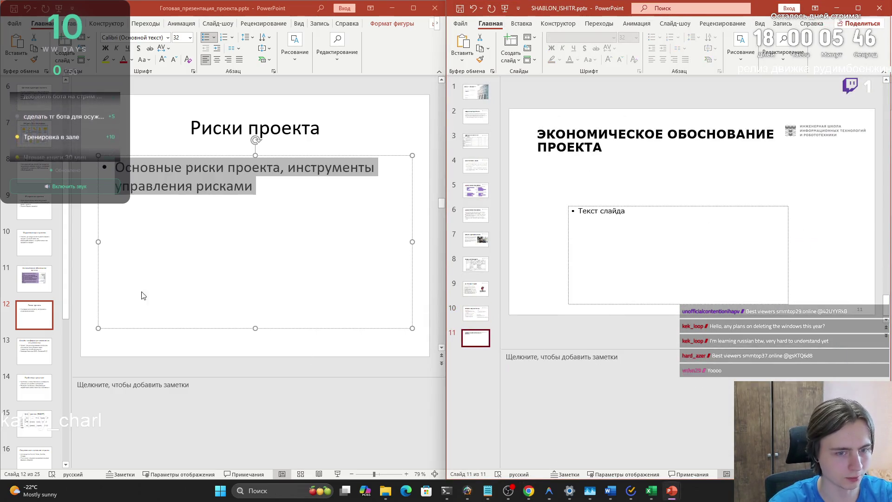
click(27, 287)
click(181, 214)
key(ctrl+c)
click(618, 186)
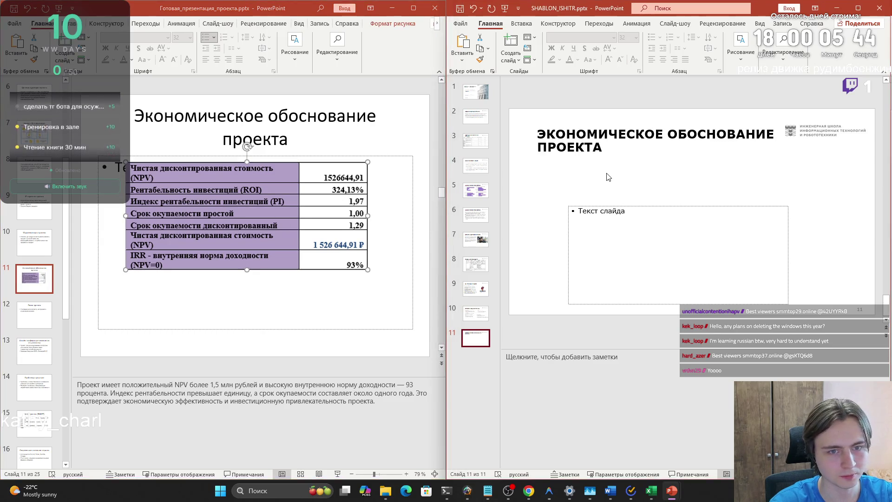
key(ctrl+v)
drag(735, 246, 764, 261)
drag(712, 237, 736, 239)
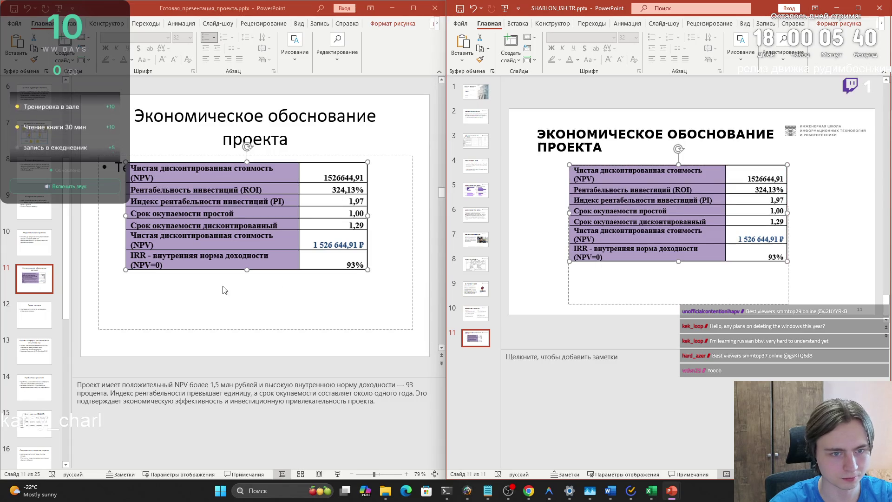
Step: Copy the NPV/IRR speaker notes into template slide 11's notes, then add a new slide 12
click(282, 394)
key(ctrl+a)
key(ctrl+c)
click(677, 381)
key(ctrl+v)
key(ctrl+z)
click(650, 380)
key(ctrl+v)
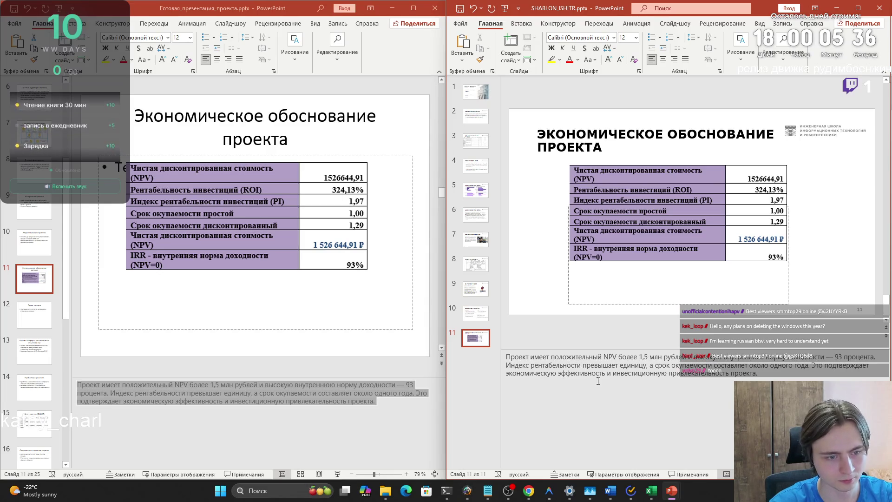
click(46, 323)
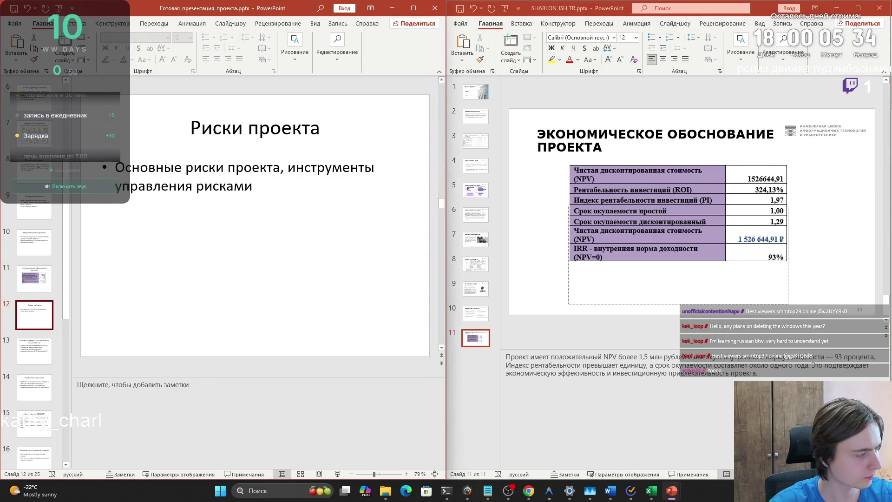
click(510, 42)
Step: Paste РИСКИ ПРОЕКТА as slide 12's title and select the finished deck's risks bullet text
triple_click(223, 132)
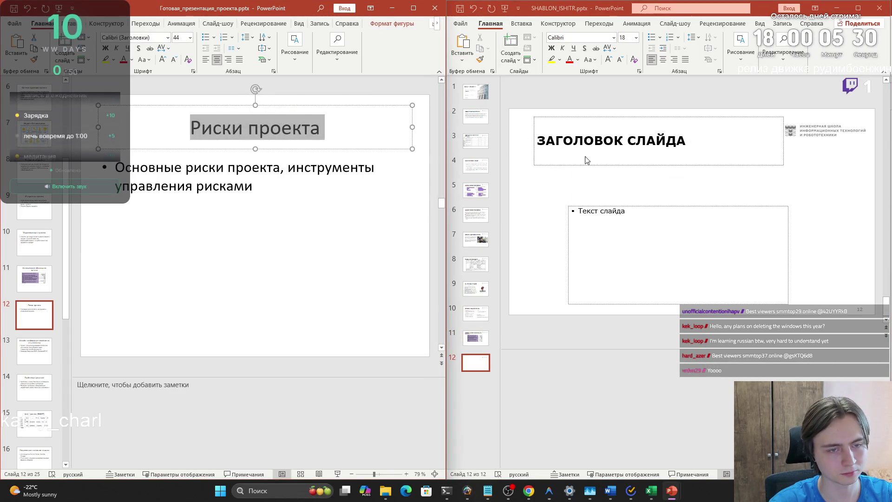
triple_click(585, 138)
key(ctrl+v)
click(246, 221)
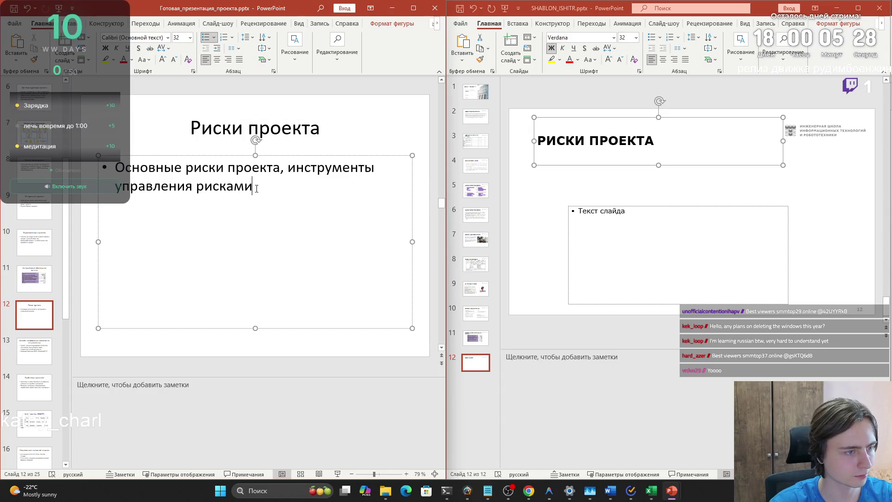
triple_click(145, 171)
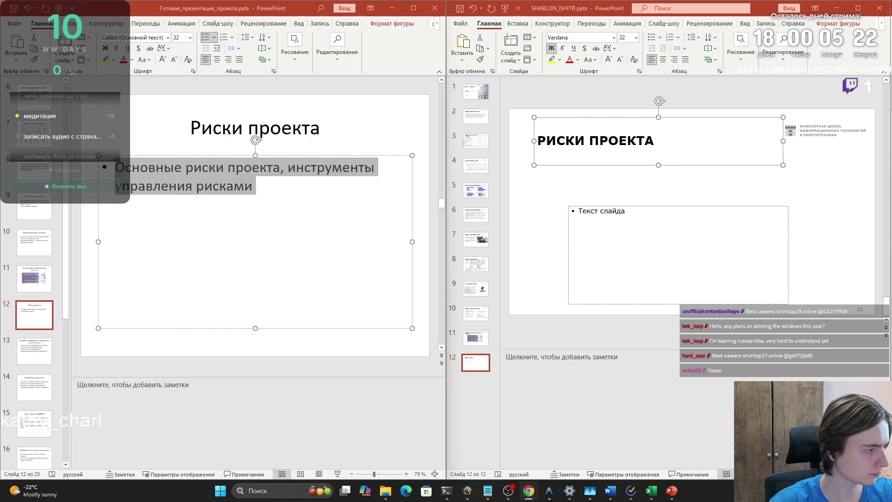
click(610, 490)
Step: Select the rows of Table 6 «Анализ рисков компании», then return to template slide 12's body placeholder
scroll(569, 377, down, 5)
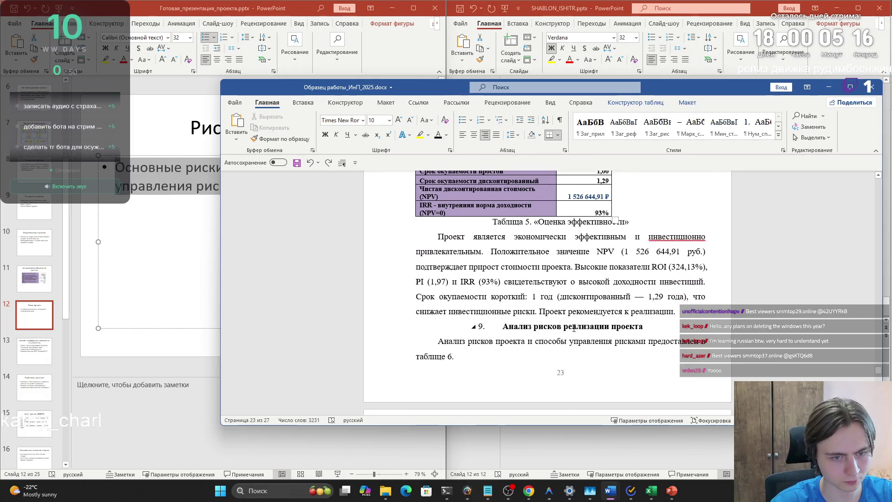
scroll(574, 328, down, 4)
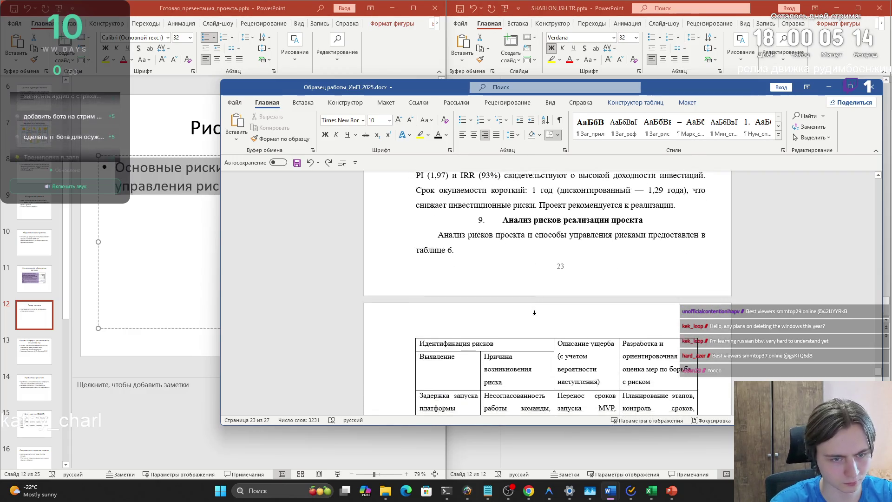
click(421, 292)
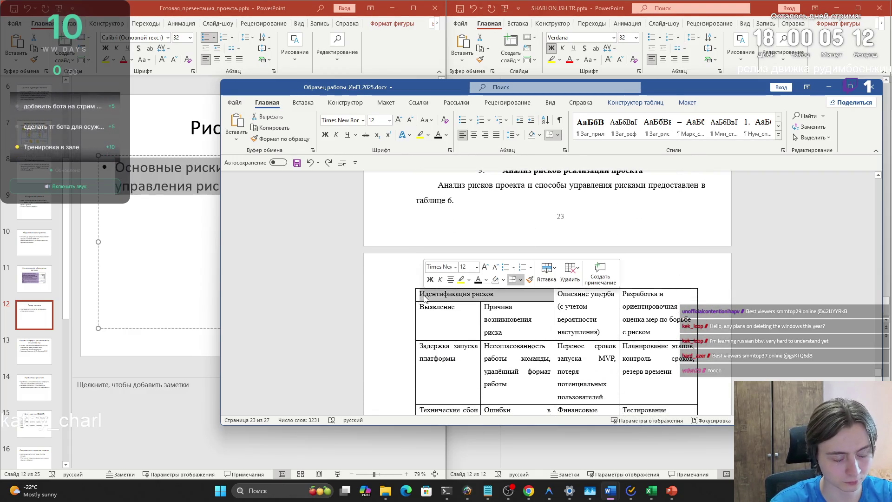
mouse_move(421, 293)
mouse_down()
mouse_move(650, 400)
mouse_move(651, 411)
mouse_move(633, 325)
mouse_up()
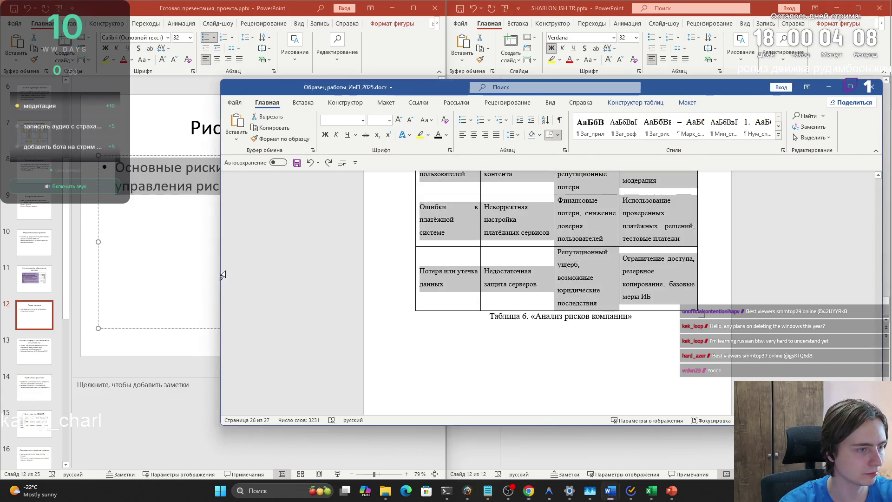
click(209, 198)
click(612, 243)
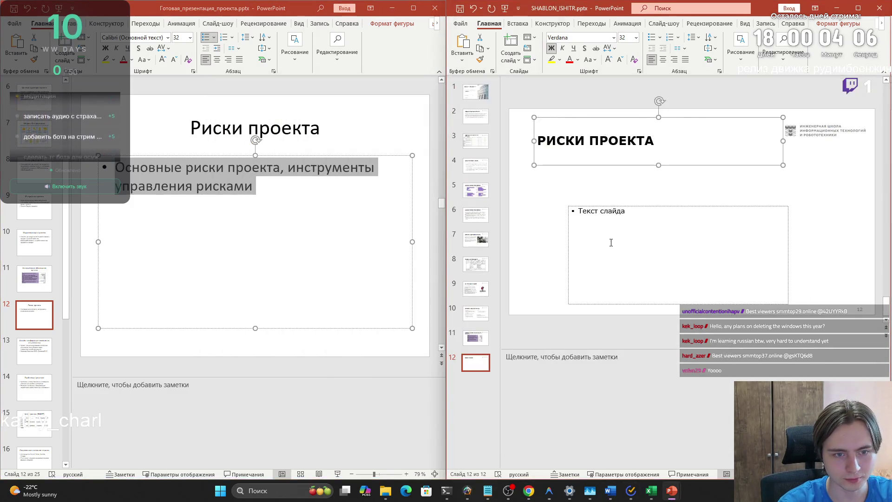
Step: Paste the risks list into slide 12's body placeholder and enlarge its text box
key(ctrl+v)
key(ctrl+z)
key(ctrl+z)
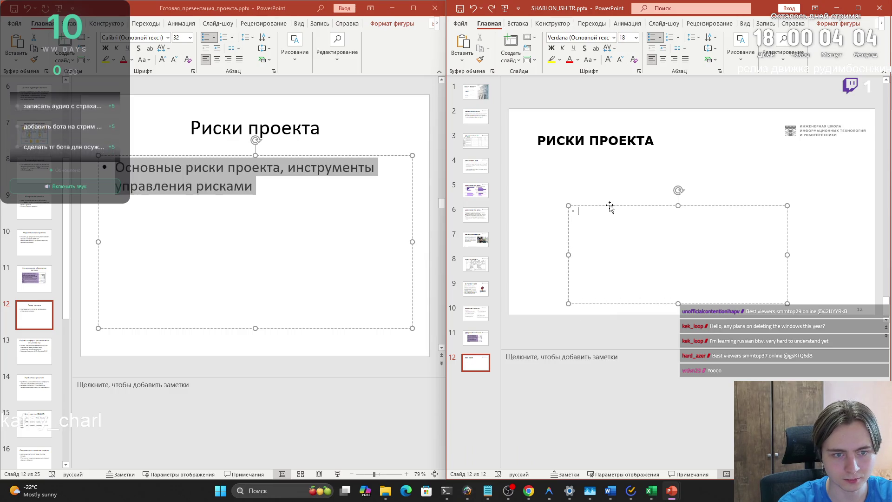
click(578, 164)
click(641, 195)
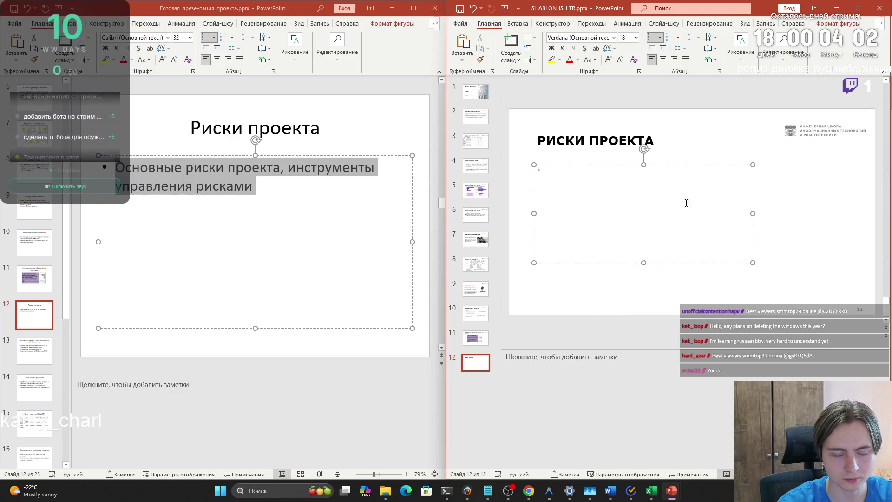
click(806, 229)
key(ctrl+v)
drag(661, 156, 783, 183)
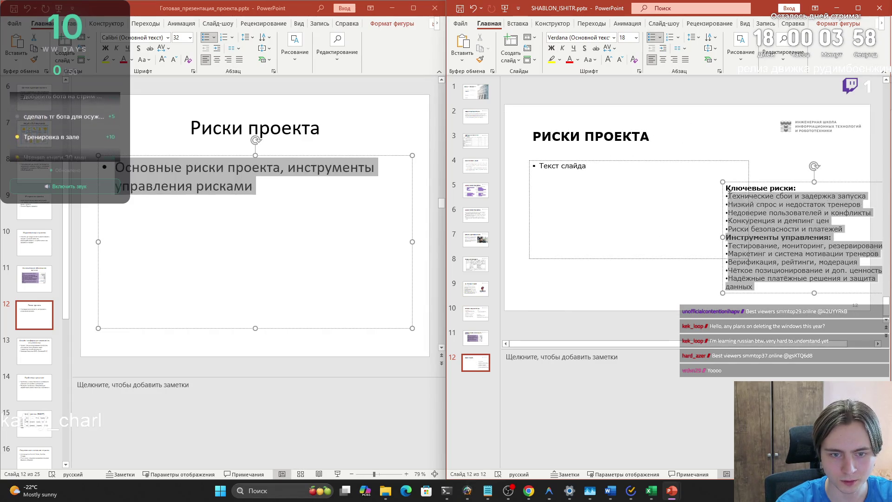
key(ctrl+z)
key(ctrl+z)
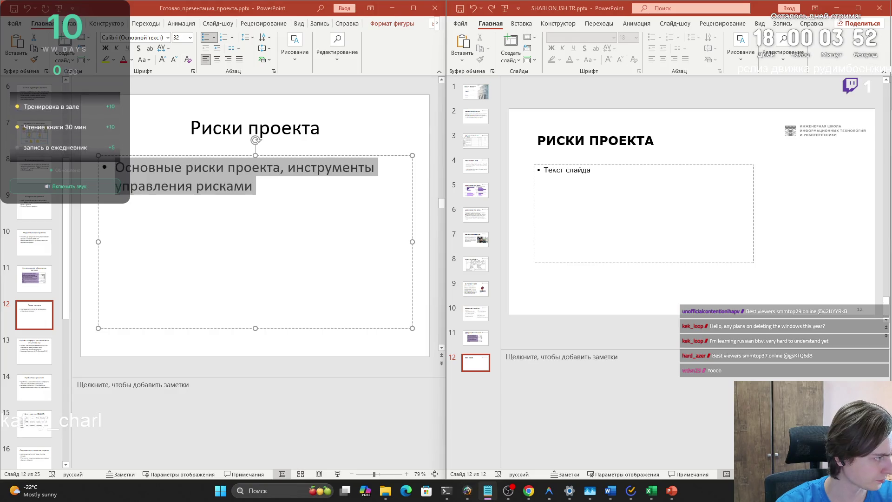
click(593, 186)
key(ctrl+v)
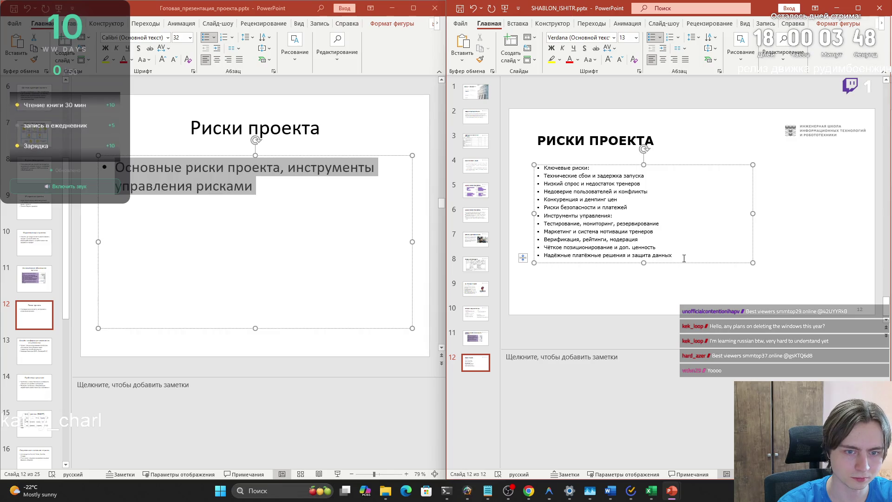
drag(752, 263, 758, 266)
drag(798, 288, 832, 304)
Step: Unbullet the Ключевые риски heading, delete the Инструменты управления section, and shrink the box
click(541, 238)
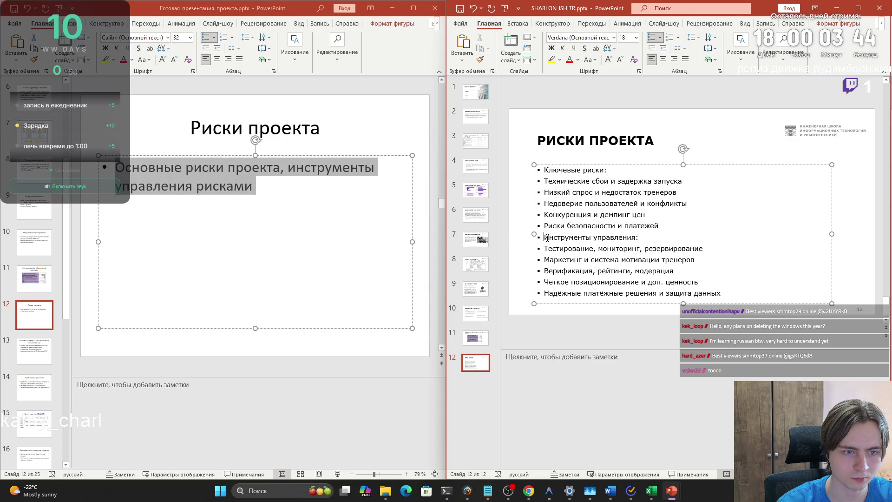
key(BackSpace)
click(544, 170)
key(BackSpace)
drag(538, 238, 722, 294)
key(BackSpace)
mouse_move(833, 301)
mouse_down()
mouse_move(693, 235)
mouse_move(696, 247)
mouse_up()
click(736, 218)
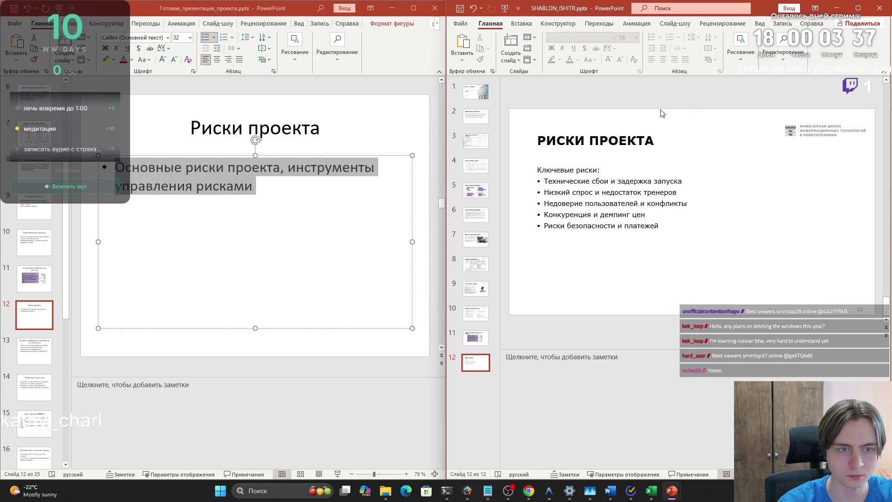
Step: Add a new text box beside the risks list and paste the Инструменты управления lines into it
click(521, 23)
click(717, 44)
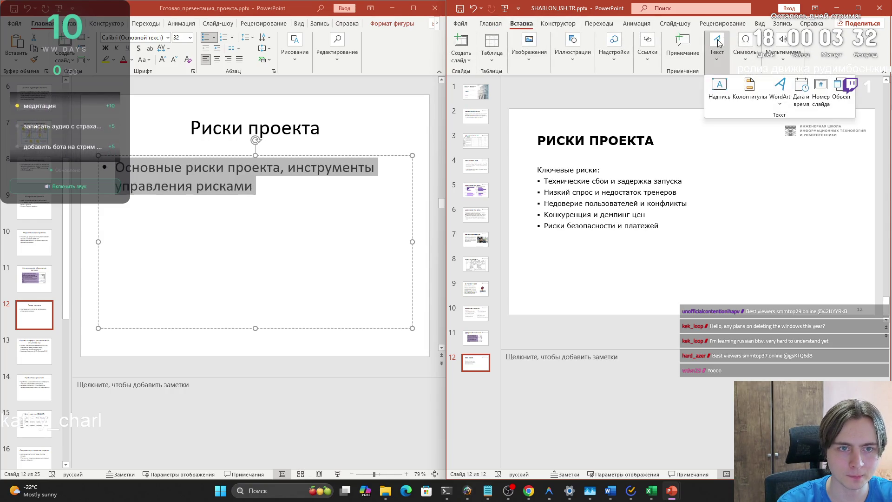
click(718, 91)
click(718, 167)
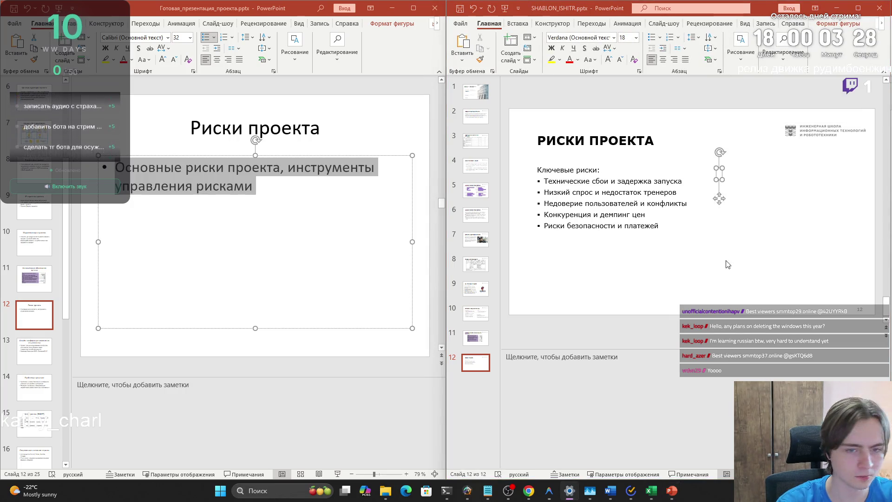
key(ctrl+v)
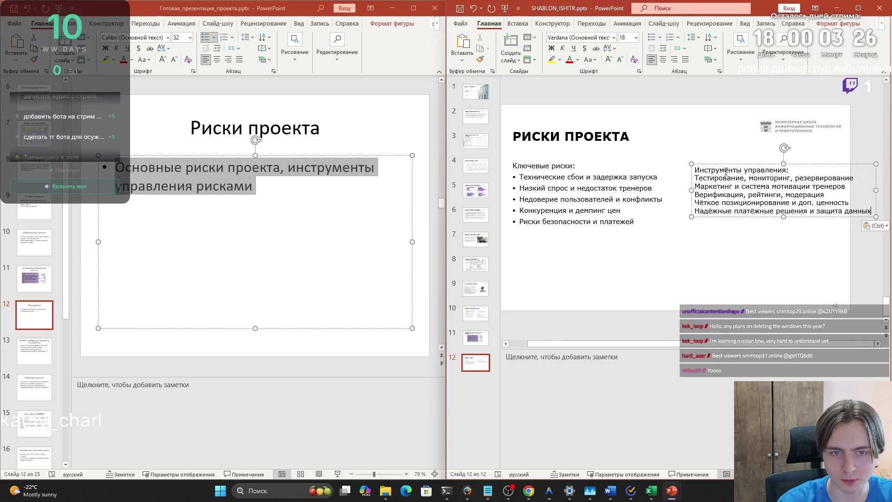
Step: Format the five management measures as a bulleted list and make the box narrower
click(727, 184)
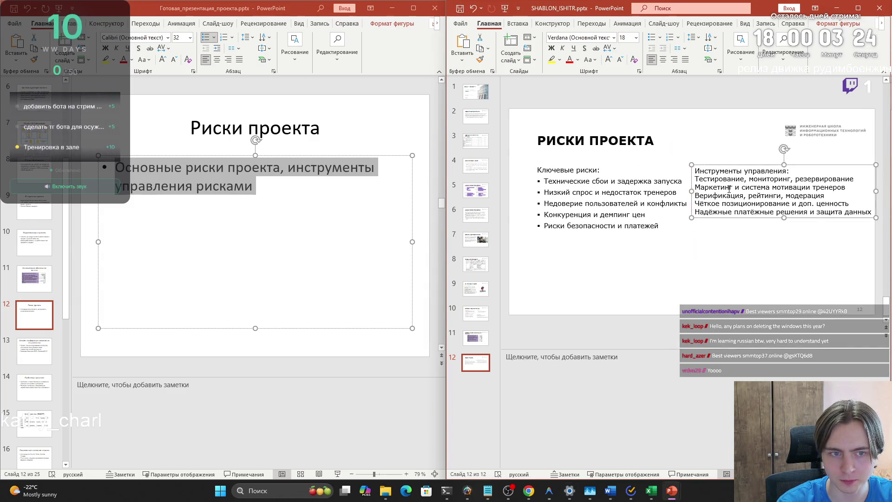
mouse_move(695, 170)
mouse_down()
mouse_move(871, 214)
mouse_move(853, 213)
mouse_up()
click(870, 214)
mouse_move(695, 179)
mouse_down()
mouse_move(855, 186)
mouse_move(868, 215)
mouse_up()
click(649, 37)
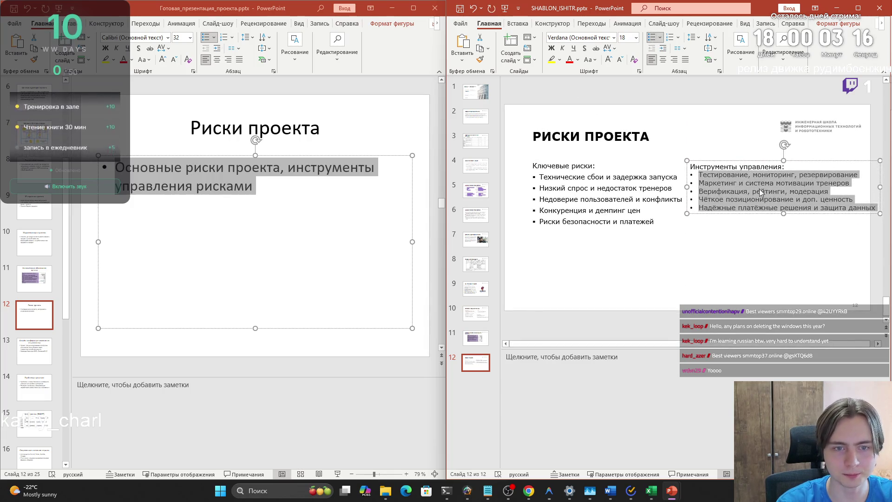
click(659, 37)
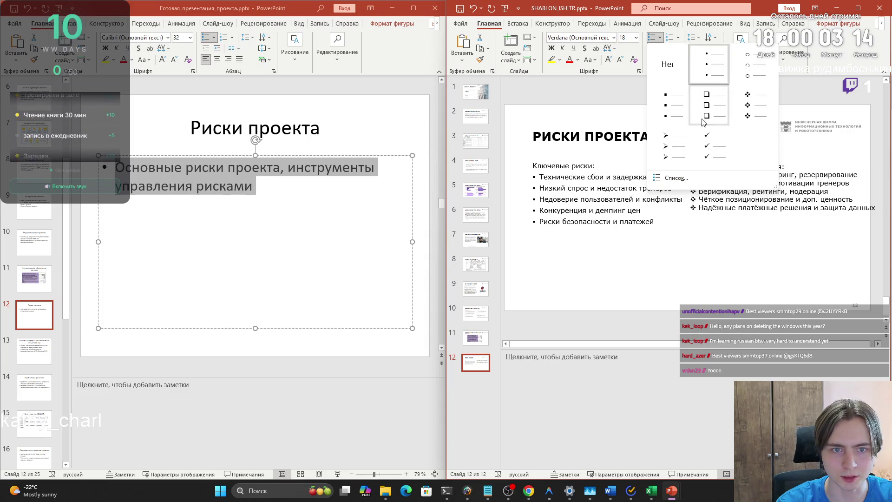
click(679, 113)
drag(872, 216, 865, 225)
click(766, 246)
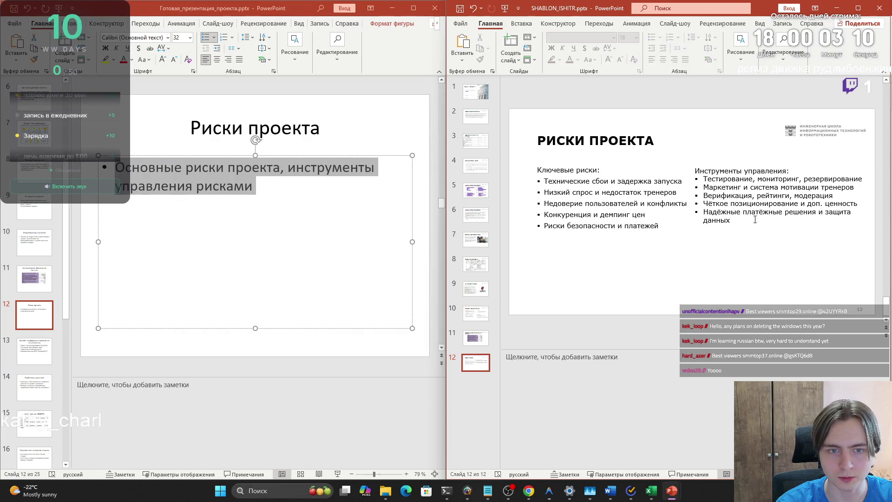
Step: Give the whole Инструменты управления list wider line spacing
click(796, 167)
key(Return)
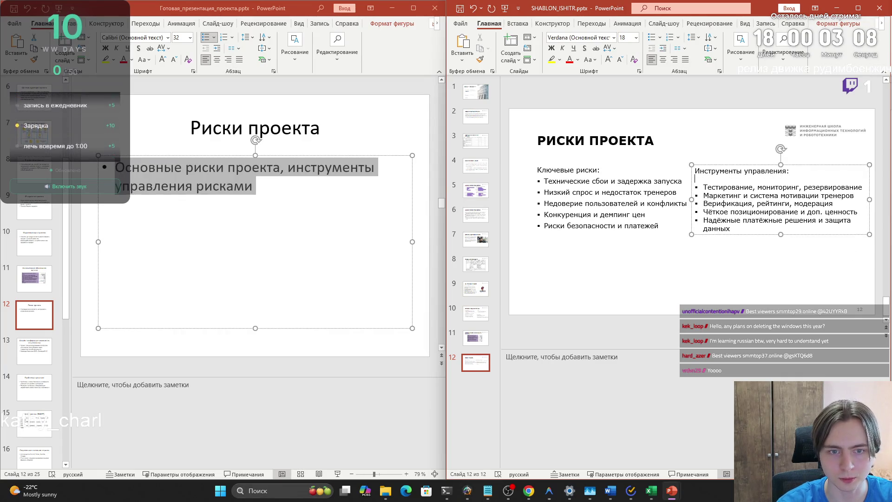
key(BackSpace)
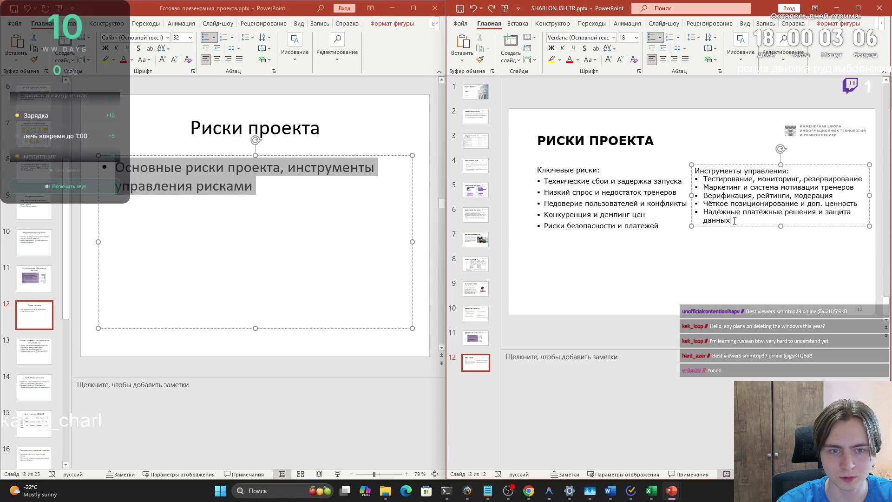
key(ctrl+a)
click(719, 71)
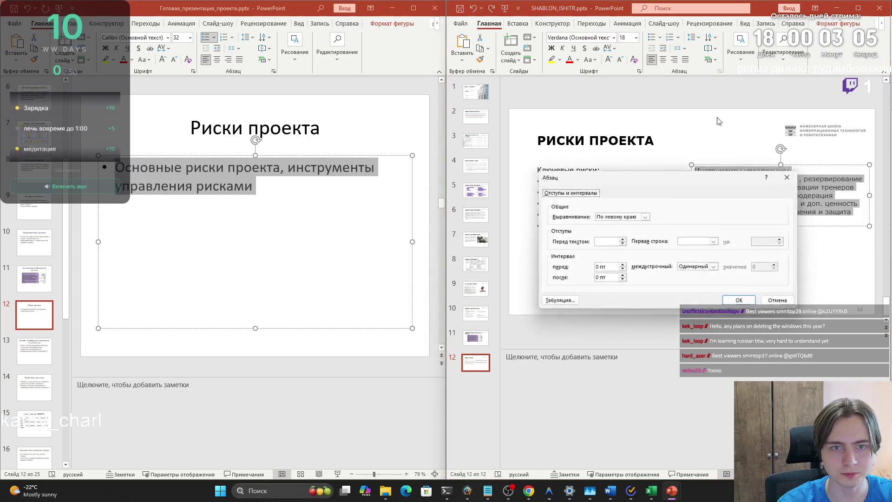
click(696, 269)
click(696, 289)
click(740, 301)
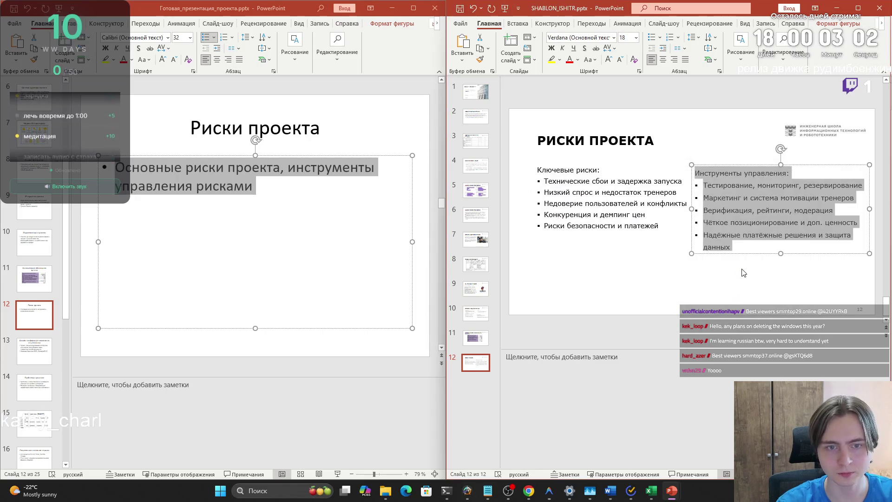
Step: Apply wider line spacing to the whole Ключевые риски list as well
click(665, 243)
click(732, 200)
click(609, 203)
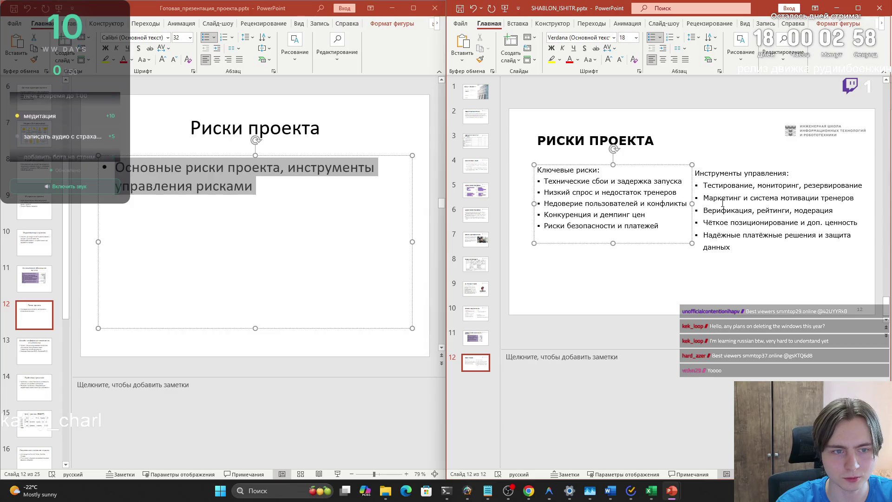
key(ctrl+a)
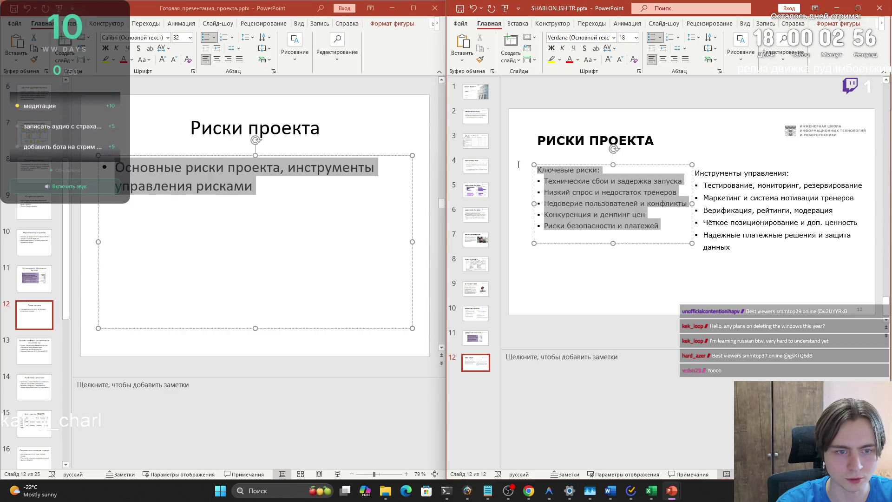
click(719, 71)
click(711, 267)
click(697, 275)
click(743, 301)
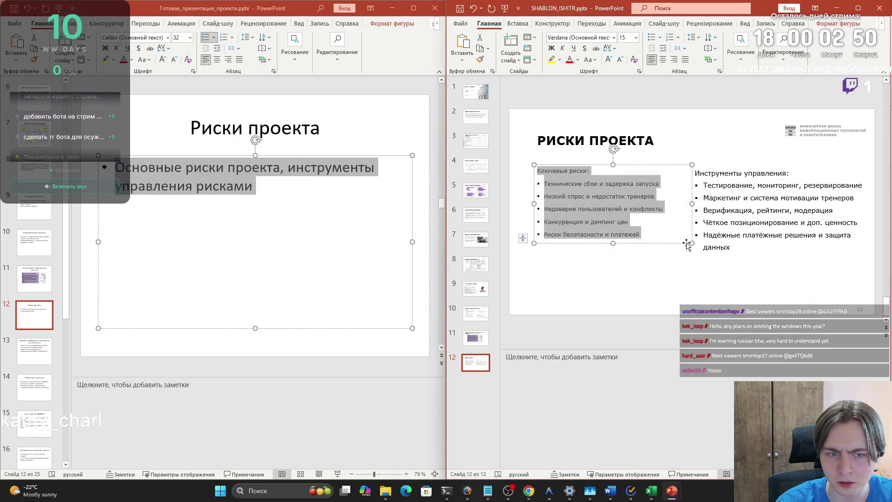
Step: Widen the Ключевые риски box to the left and set its text to 18 pt
click(636, 37)
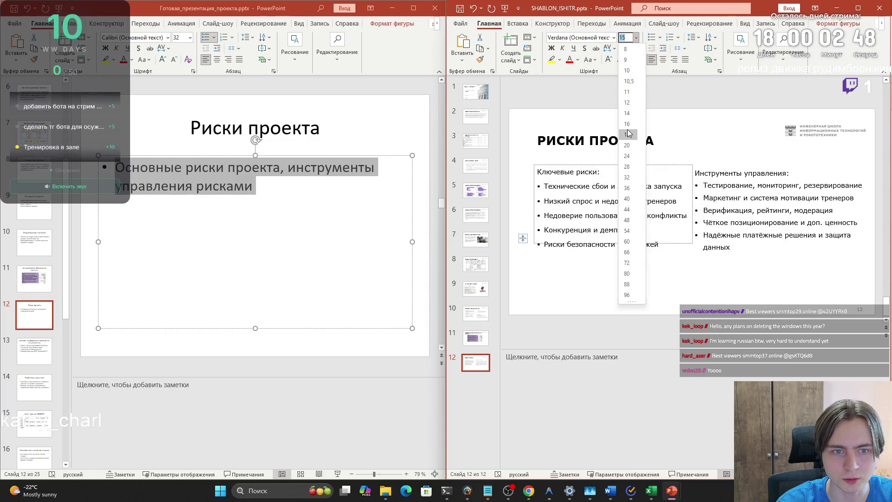
key(Escape)
click(559, 172)
drag(533, 164, 520, 164)
click(635, 37)
click(629, 140)
click(684, 287)
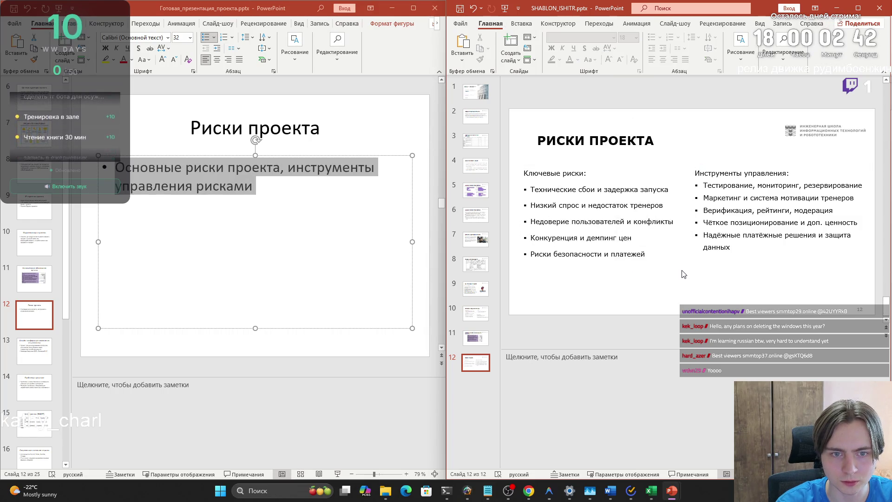
Step: Select text in the Инструменты управления list, then reselect the Ключевые риски box
click(713, 177)
key(Down)
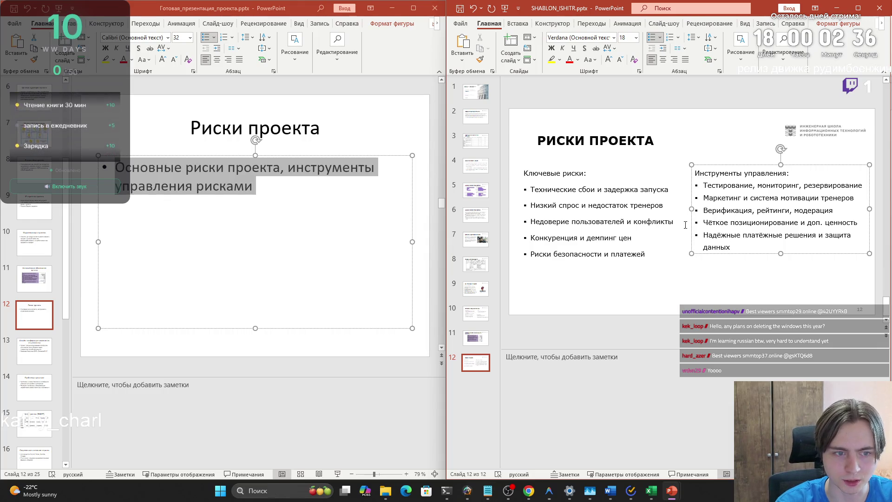
drag(721, 241, 697, 173)
click(723, 207)
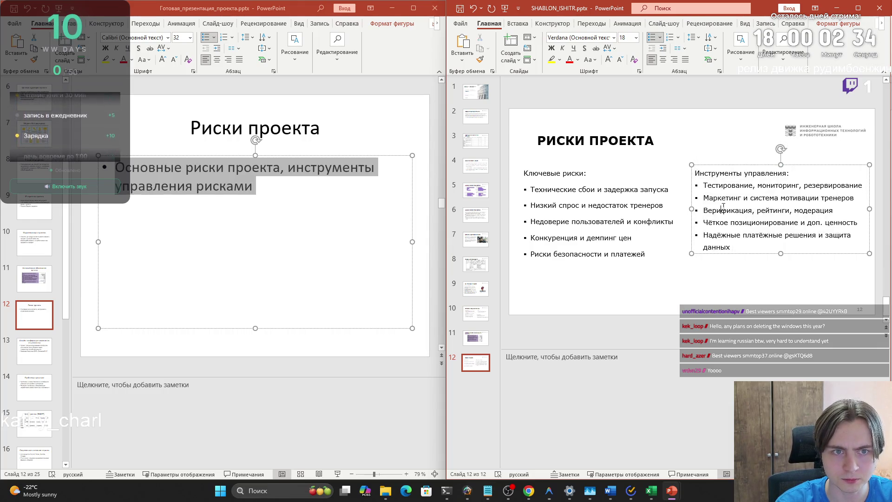
click(673, 242)
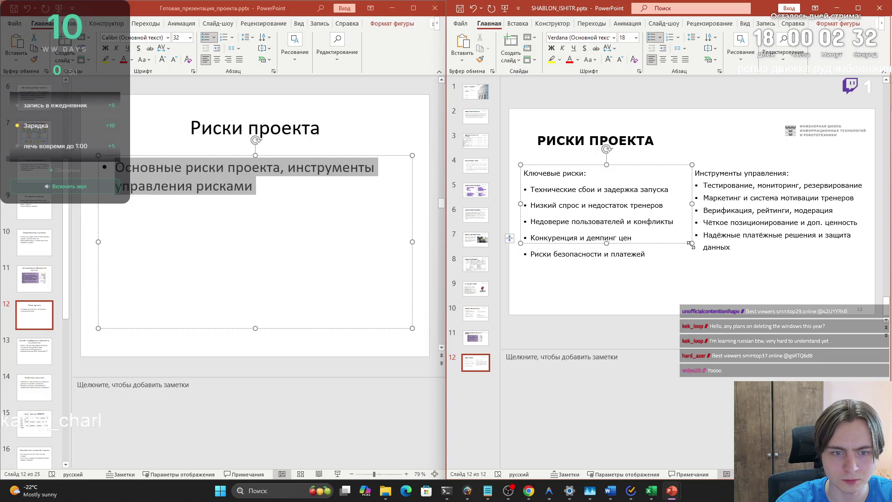
Step: Stretch the Ключевые риски box toward the Инструменты управления list
drag(680, 263, 694, 264)
click(731, 236)
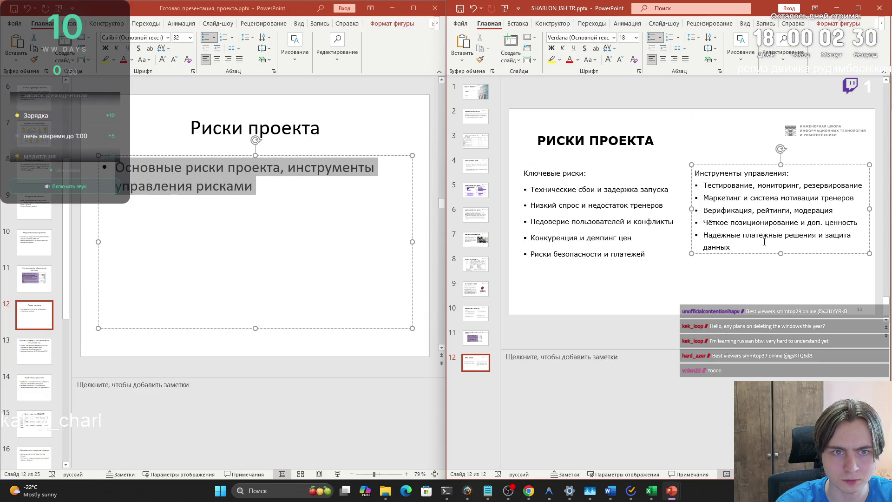
click(725, 245)
click(646, 254)
drag(647, 254, 523, 173)
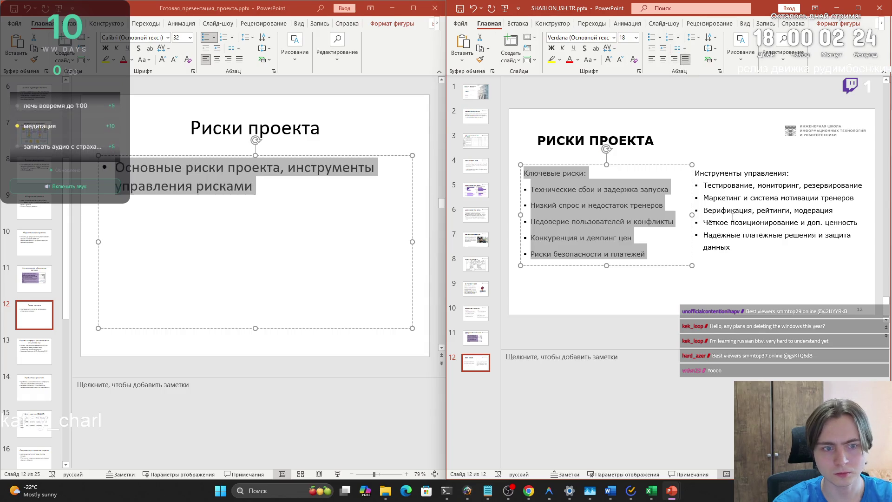
click(761, 280)
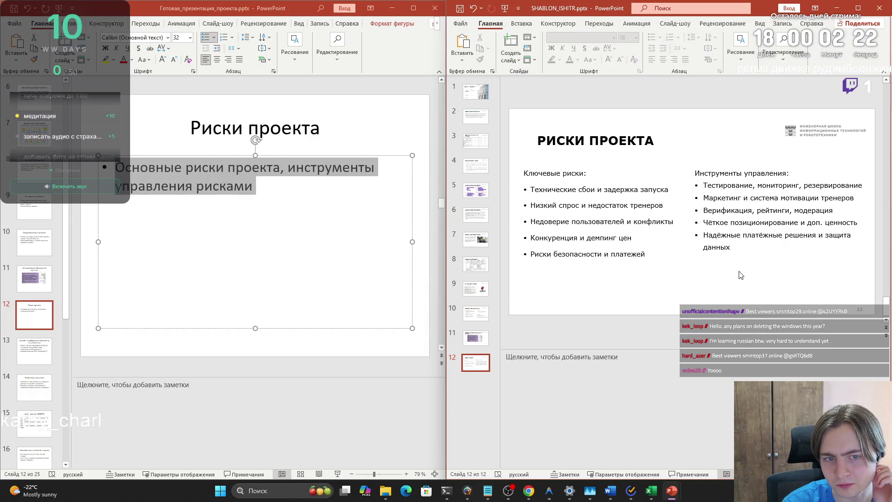
Step: Set the Инструменты управления list to 1.5 line spacing
click(760, 246)
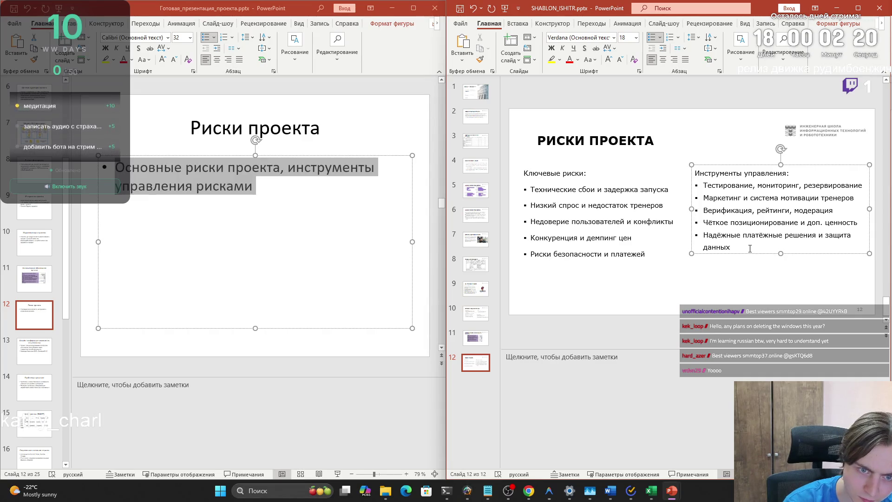
drag(753, 249, 694, 171)
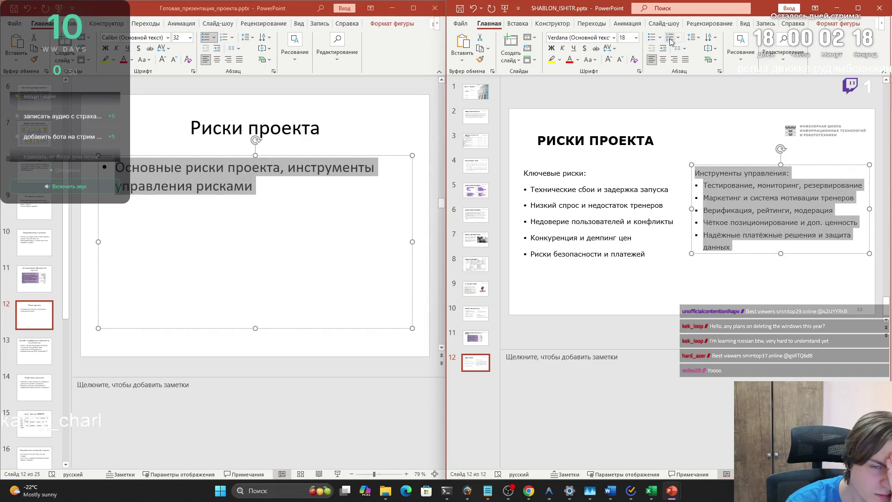
click(719, 71)
click(714, 267)
click(697, 285)
click(739, 302)
Step: Set the space before each Ключевые риски paragraph to 0 pt
click(560, 229)
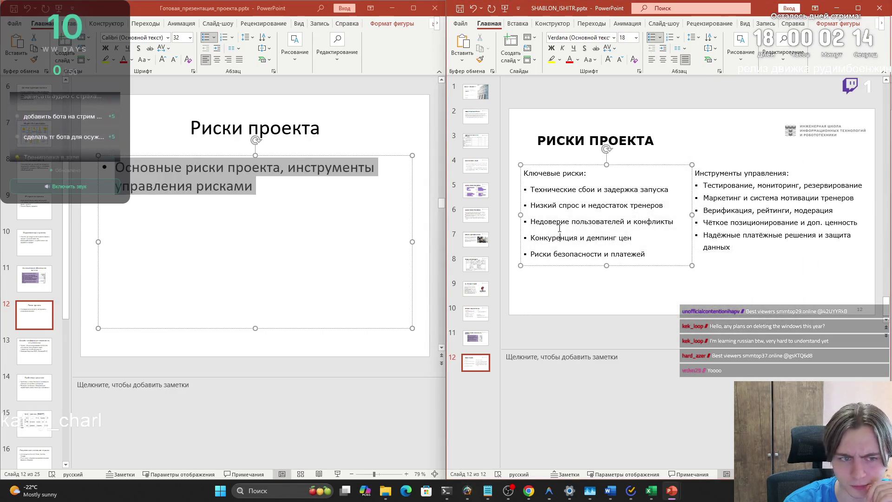
mouse_move(648, 255)
mouse_down()
mouse_move(530, 205)
mouse_move(522, 173)
mouse_up()
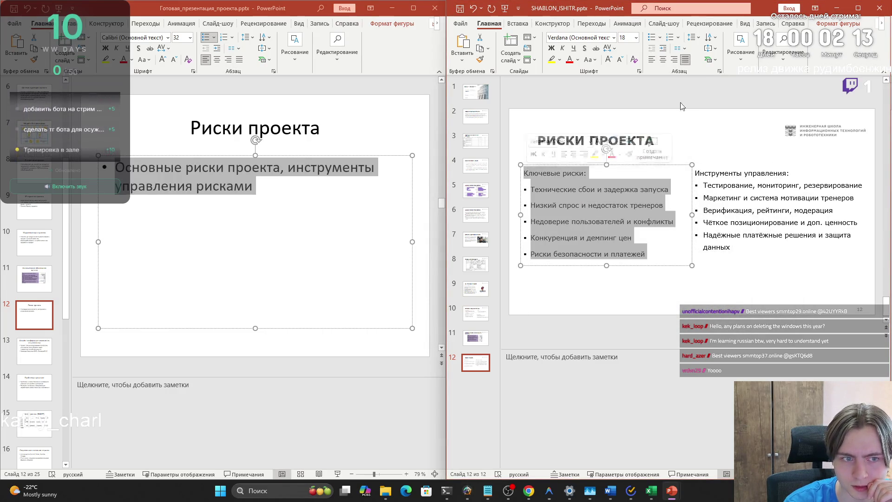
click(720, 70)
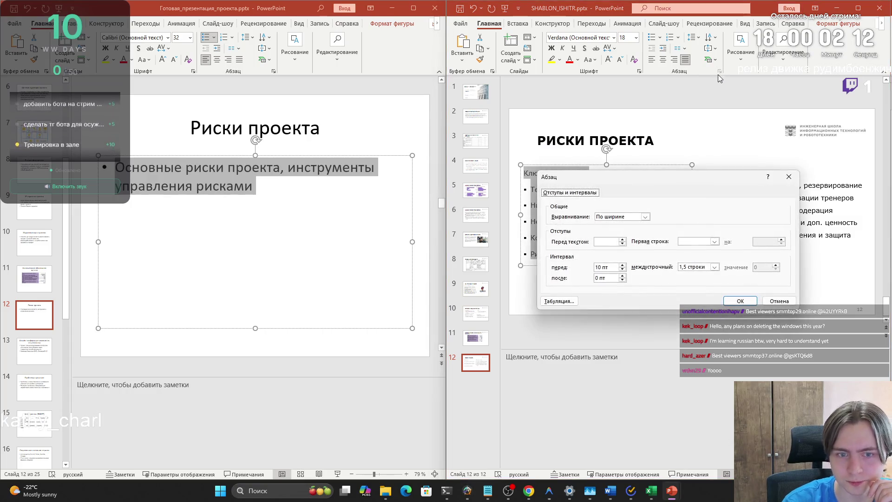
drag(608, 268, 557, 268)
text(0)
click(740, 301)
click(739, 298)
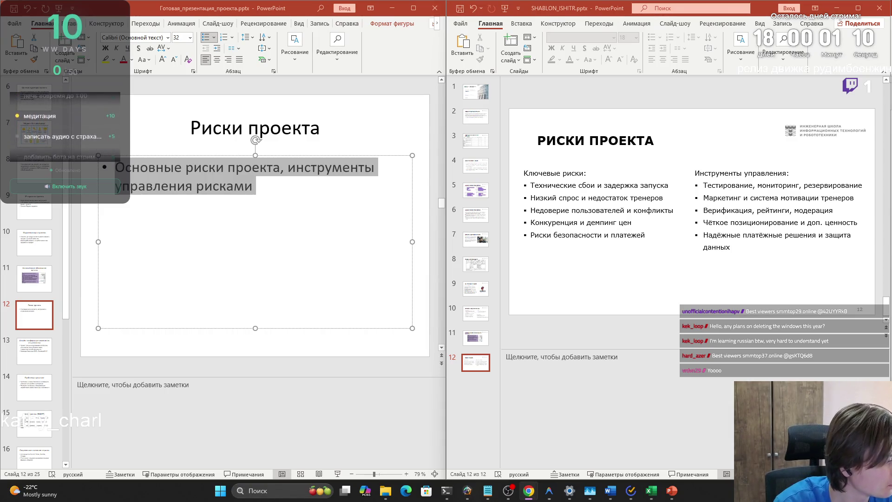
key(super+d)
key(super+d)
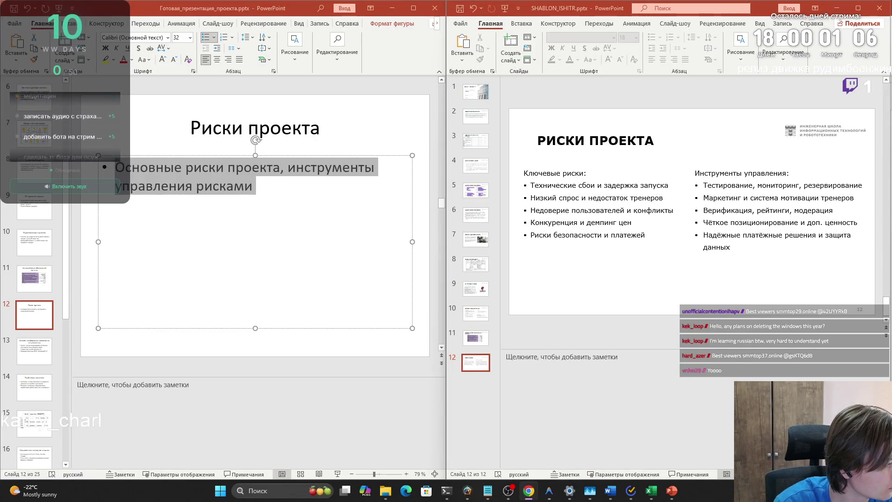
key(super+d)
key(super+d)
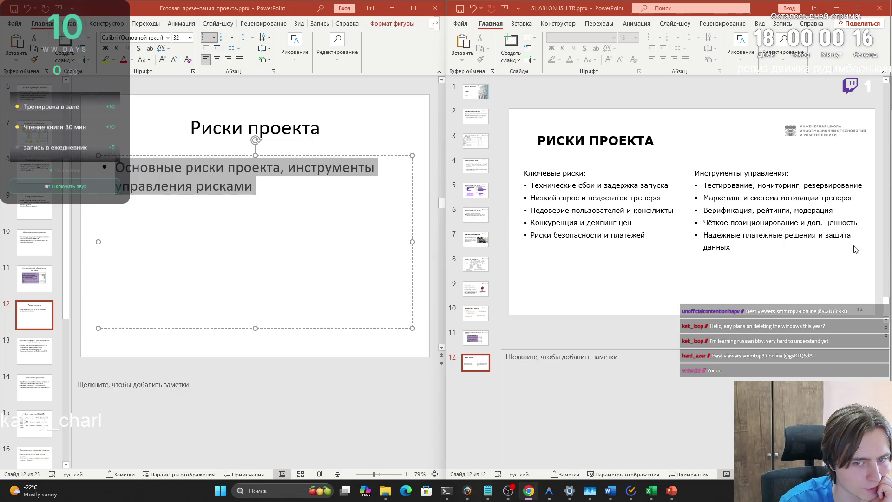
click(820, 225)
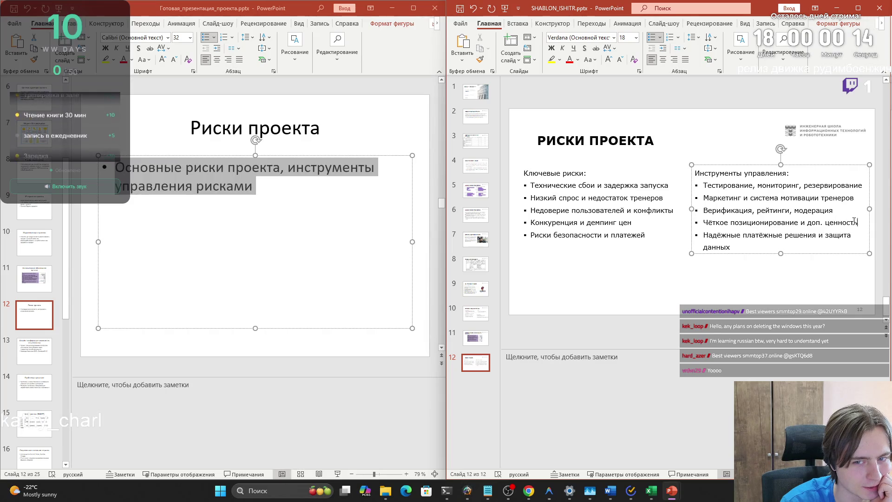
Step: Replace the Чёткое позиционирование line with revised wording copied from the browser
drag(859, 222, 721, 222)
key(ctrl+c)
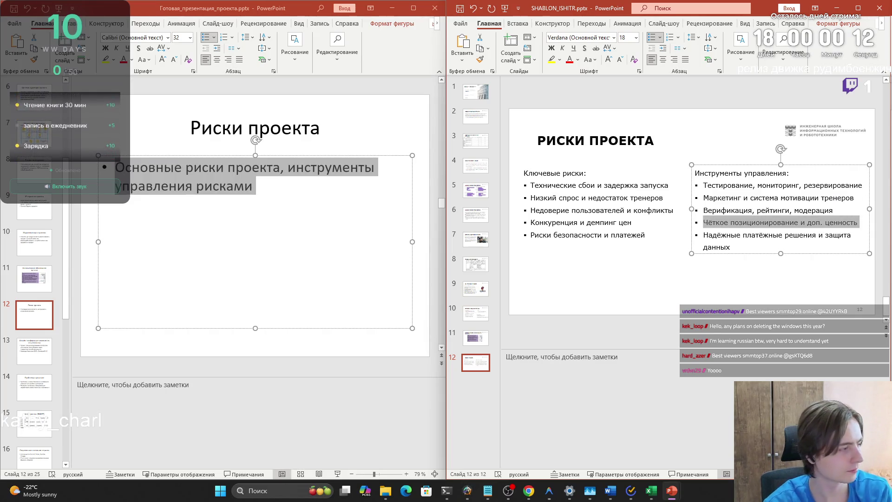
key(alt+Tab)
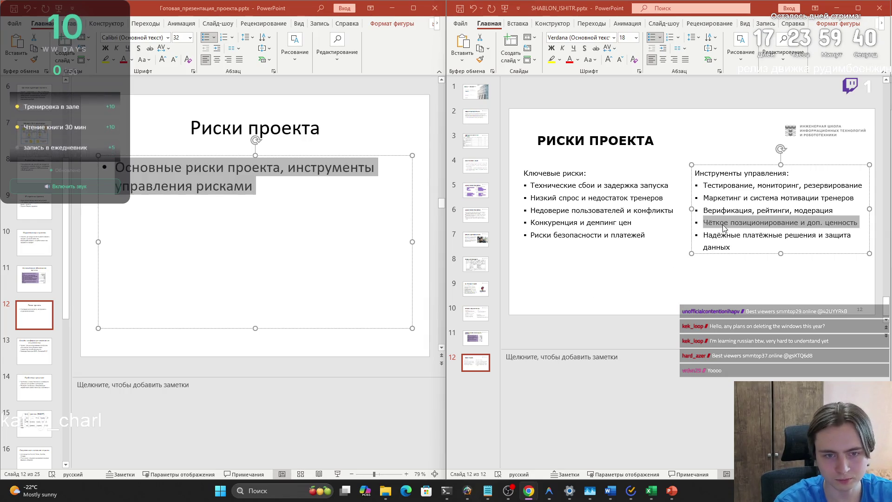
drag(707, 222, 719, 222)
click(698, 222)
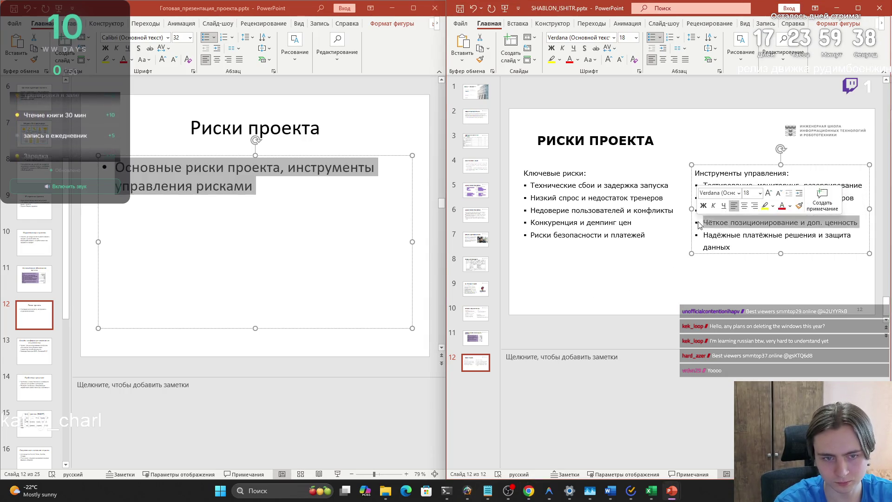
key(ctrl+v)
key(ctrl+z)
drag(709, 223, 847, 222)
key(ctrl+v)
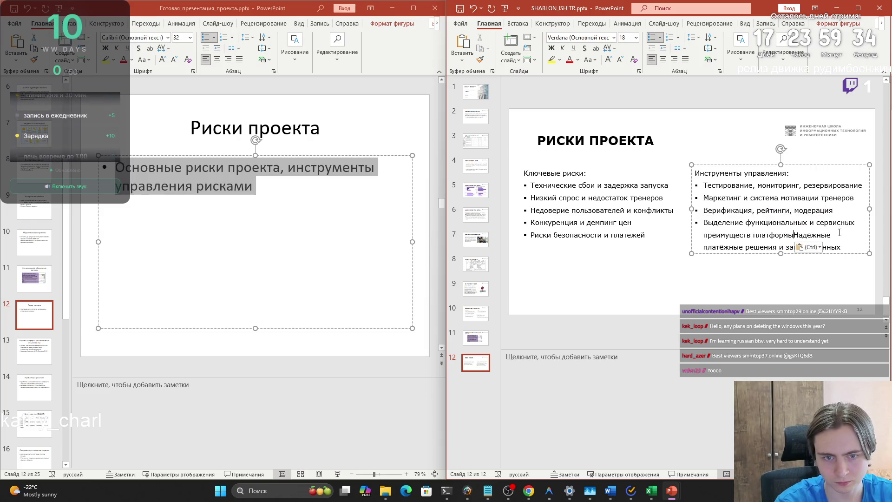
Step: Split 'Надёжные платёжные решения и защита данных' into its own bullet
key(shift+Return)
key(BackSpace)
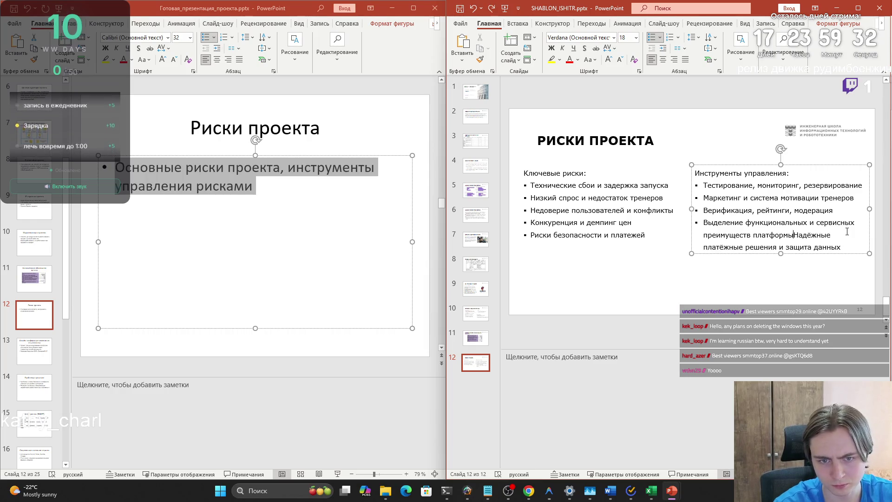
key(Return)
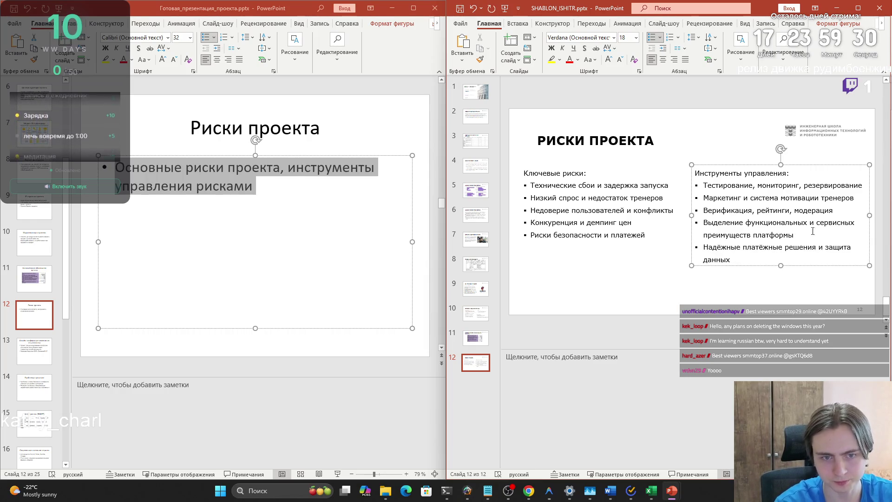
Step: Paste the risk description into slide 12's speaker notes
click(688, 253)
click(654, 298)
click(703, 296)
click(702, 296)
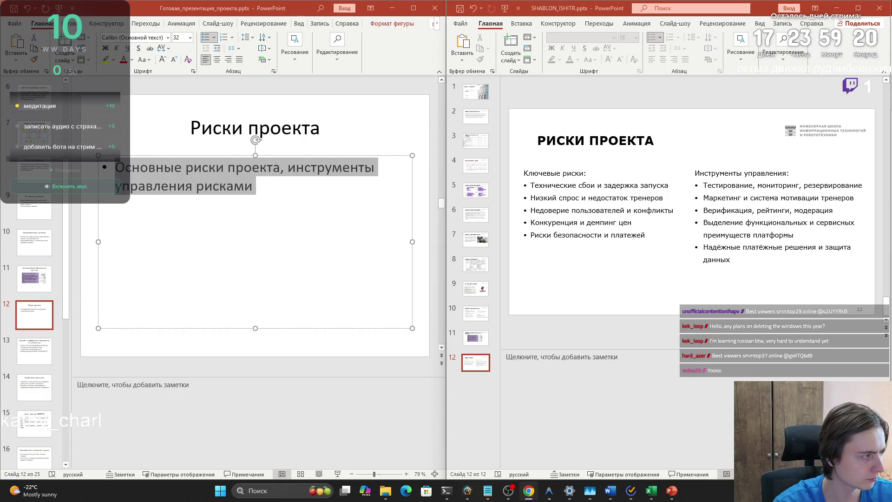
click(598, 392)
key(ctrl+v)
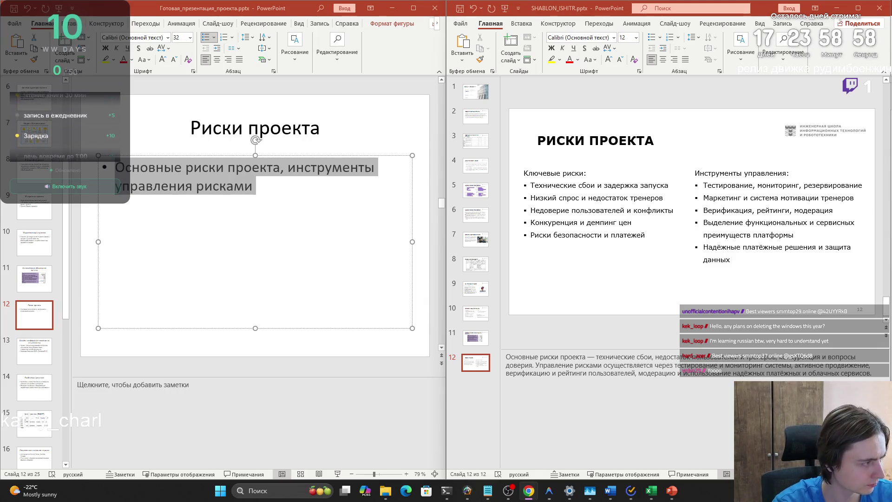
Step: Compare against slide 12 of the Shablon_2025 template, then add a new slide 13
mouse_move(672, 491)
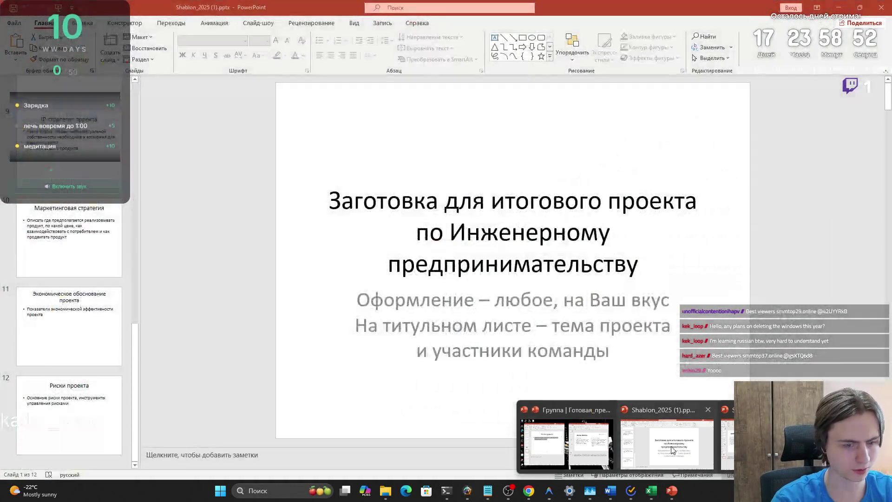
click(673, 449)
click(78, 409)
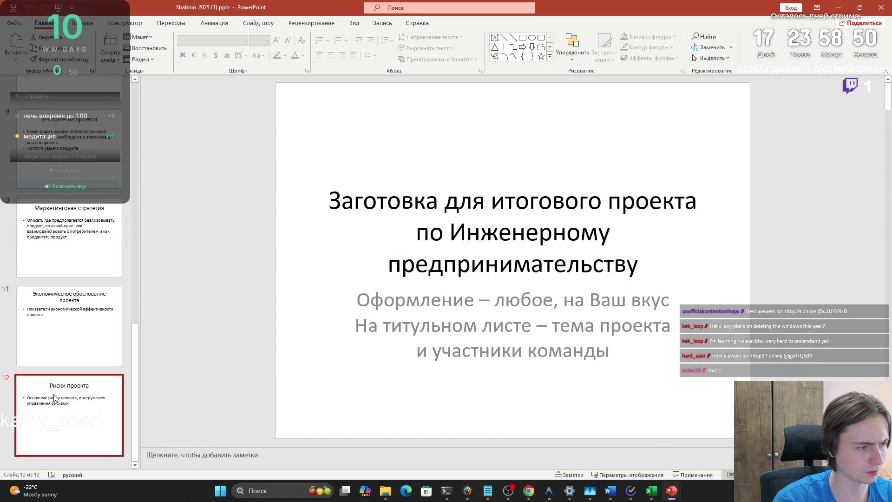
key(Down)
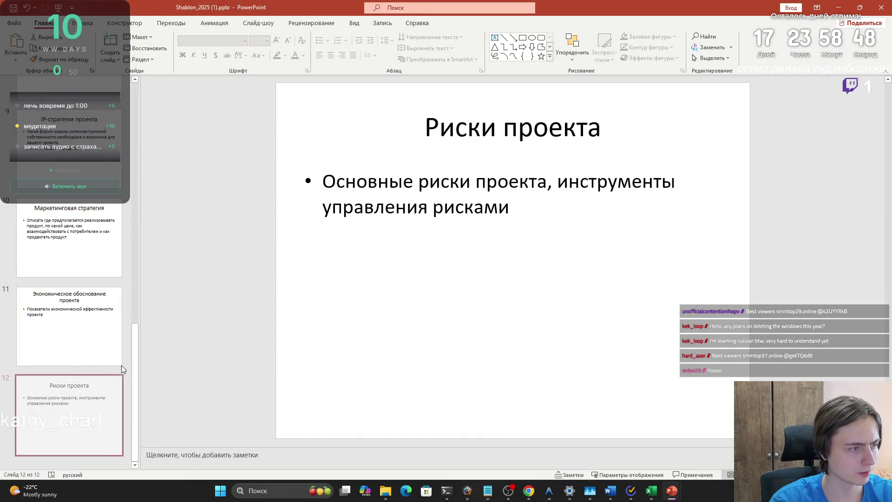
key(alt+Tab)
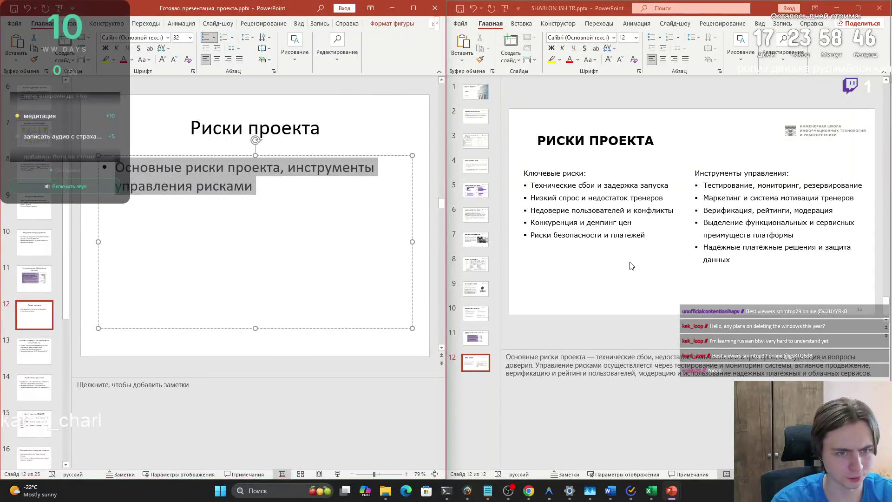
click(511, 40)
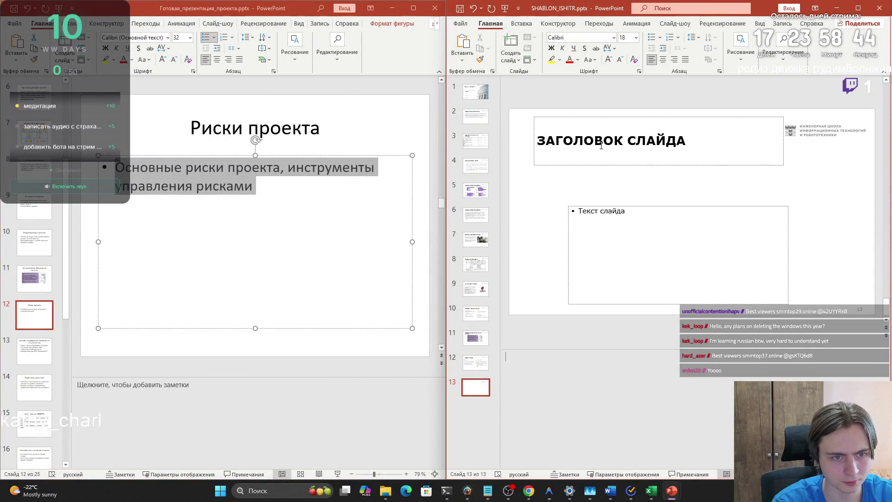
Step: Type 'СПАСИБО ЗА ВНИМАНИЕ!' as the new slide's title
click(617, 162)
text(СПАСИБО ЗАВ НИ)
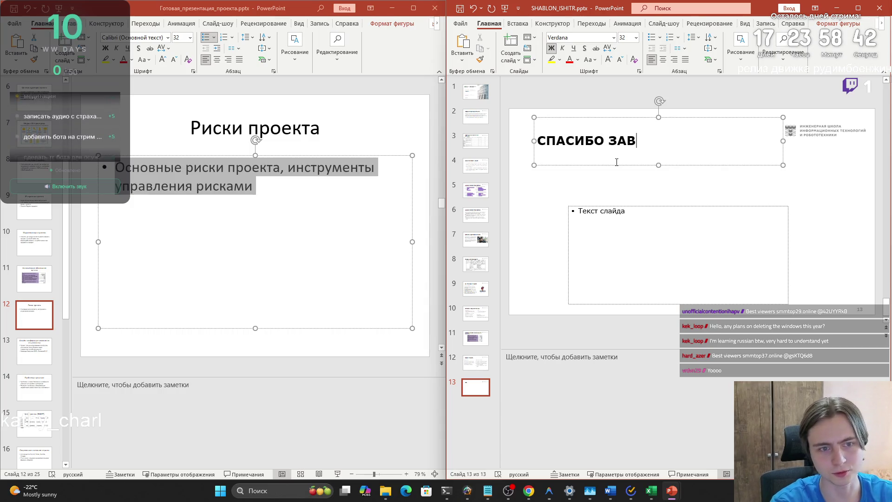
key(BackSpace)
key(BackSpace)
key(BackSpace)
text(ВНИМ)
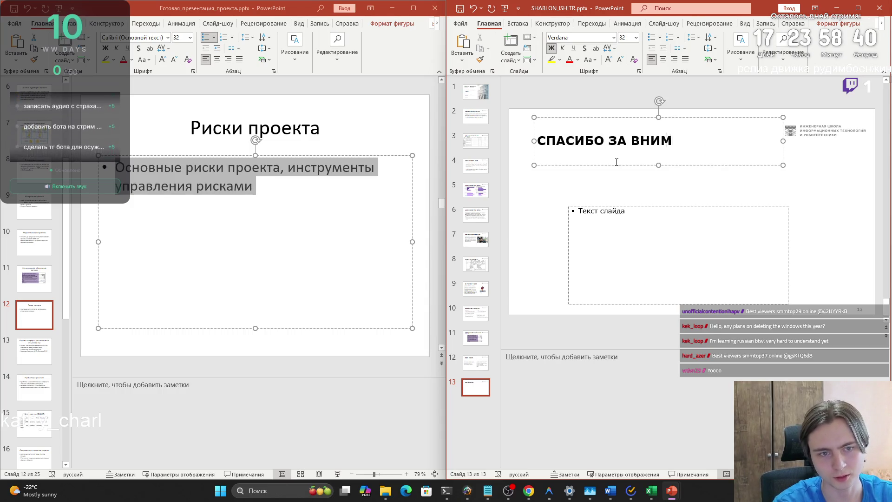
text(АНИЕ!)
click(737, 182)
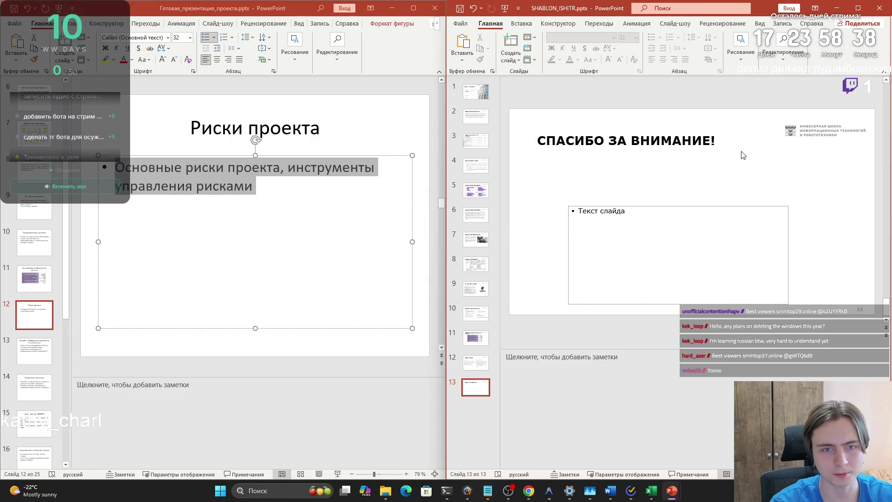
Step: Move the title box toward mid-slide and delete the empty body placeholder
double_click(707, 137)
drag(784, 160, 856, 223)
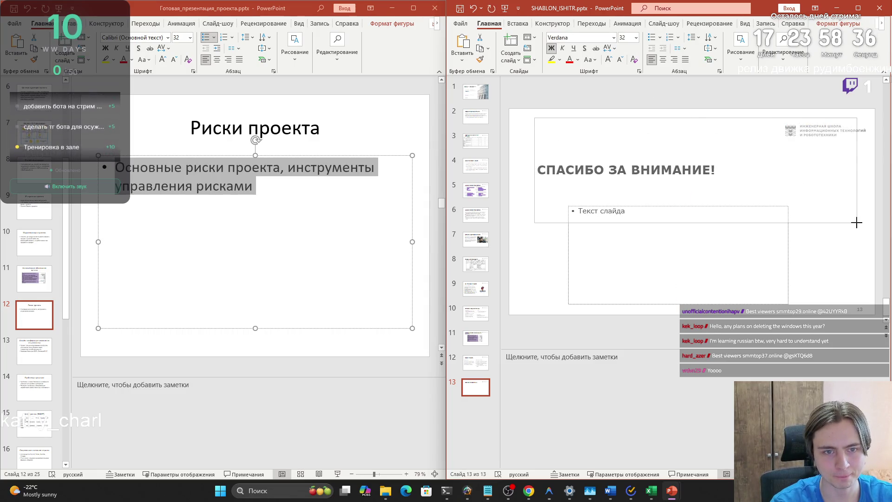
key(ctrl+z)
mouse_move(643, 117)
mouse_down()
mouse_move(683, 177)
mouse_move(705, 188)
mouse_move(697, 189)
mouse_up()
click(564, 200)
key(Delete)
Step: Widen the thank-you title box across the slide, centre it and make it italic
scroll(644, 288, down, 2)
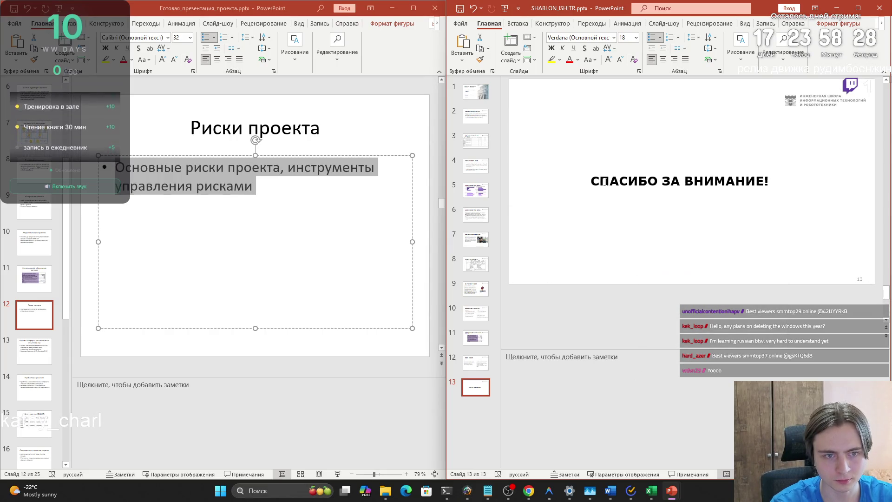
click(599, 183)
drag(587, 181, 509, 181)
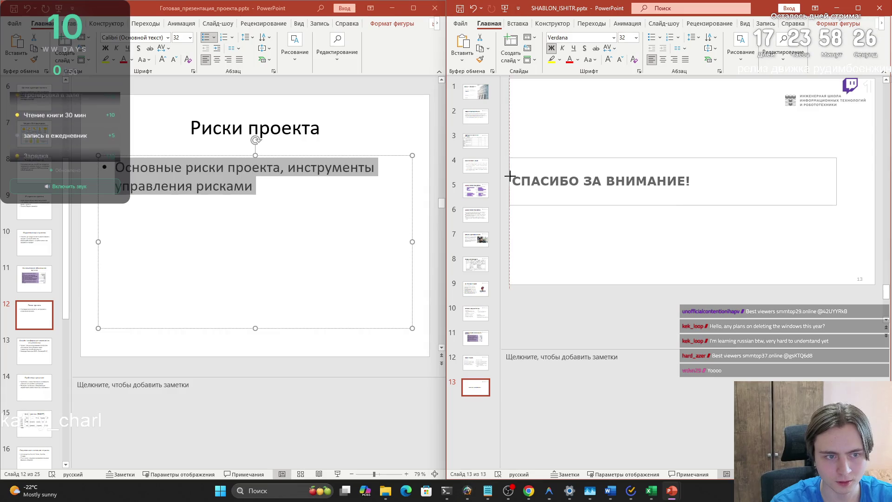
drag(836, 182, 875, 181)
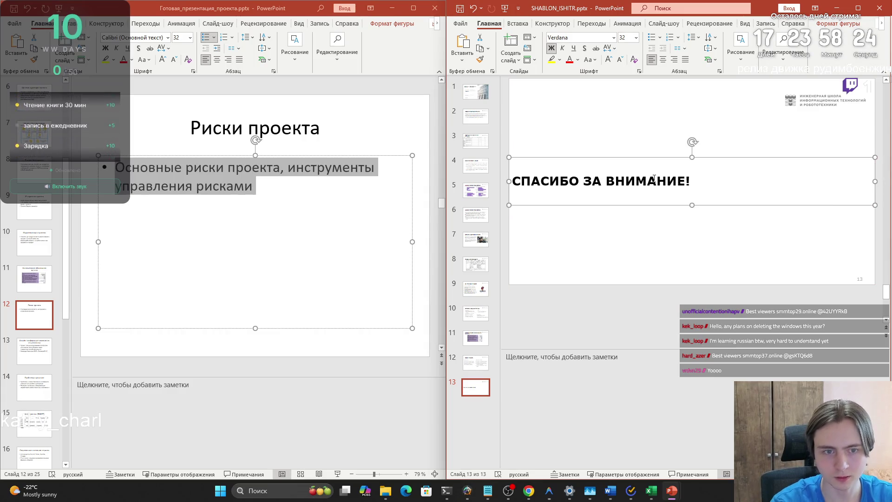
key(ctrl+e)
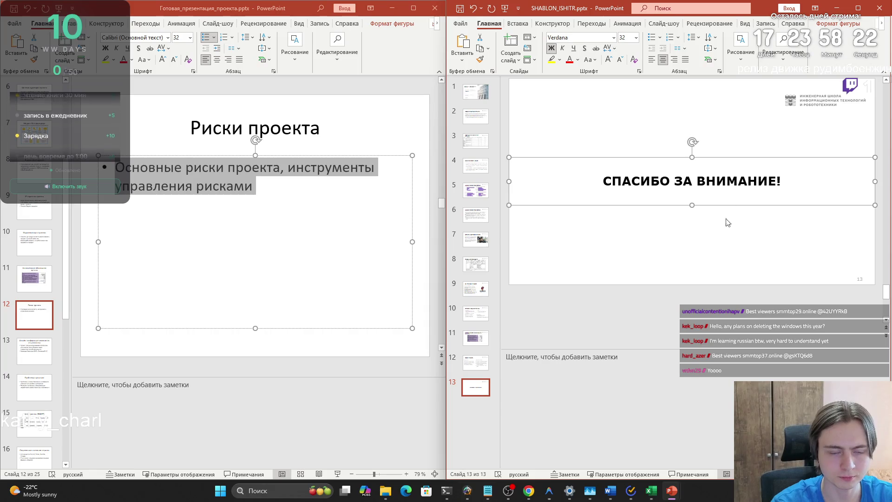
click(723, 227)
drag(784, 183, 603, 182)
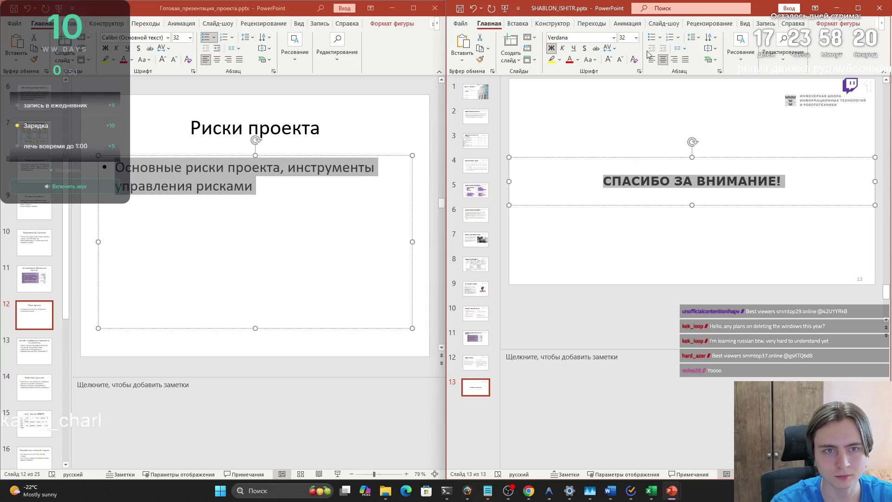
click(562, 49)
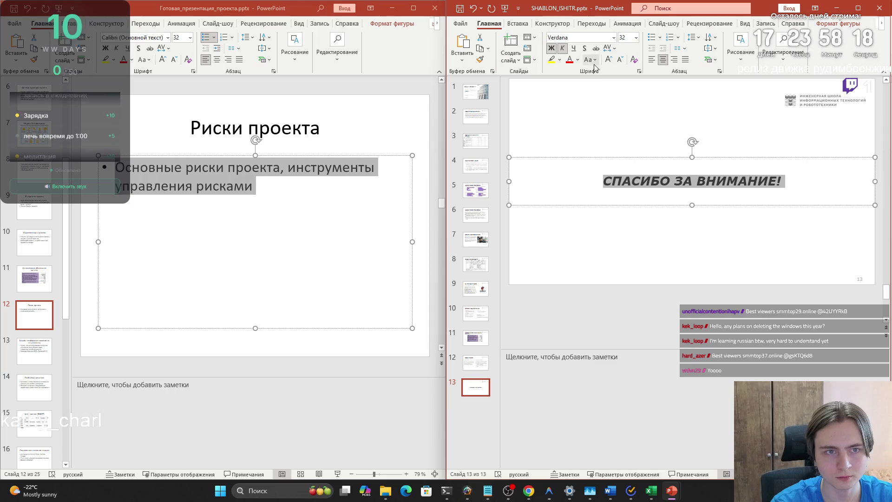
click(574, 49)
click(574, 48)
click(533, 203)
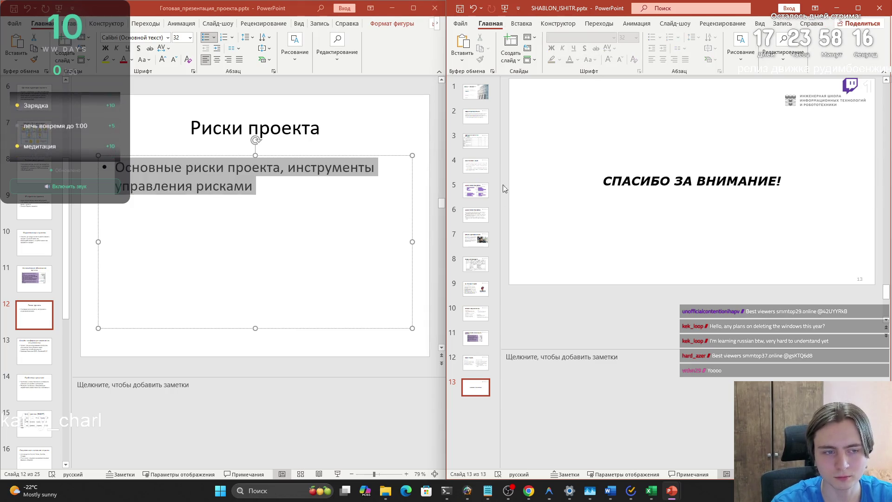
Step: Review slides 8 through 12 and back up to slide 5 in the thumbnails
click(483, 267)
click(481, 288)
click(480, 338)
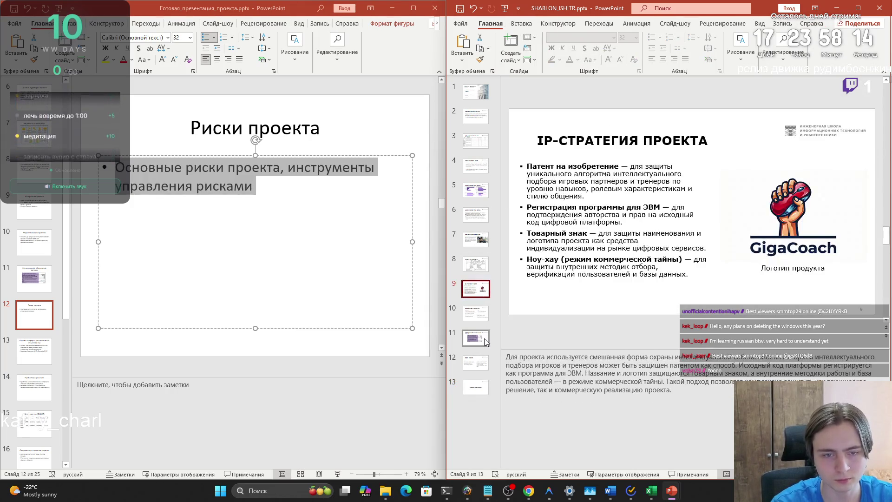
click(479, 367)
click(476, 338)
click(474, 314)
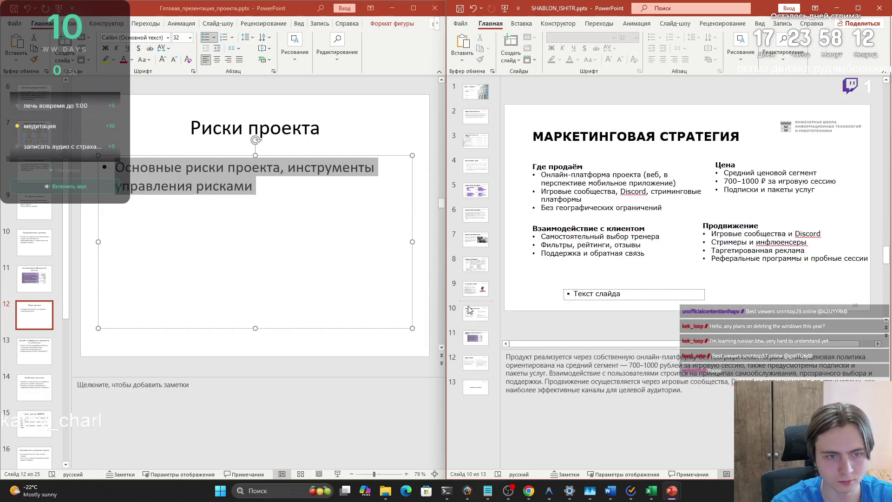
click(470, 291)
click(475, 264)
click(474, 215)
click(472, 191)
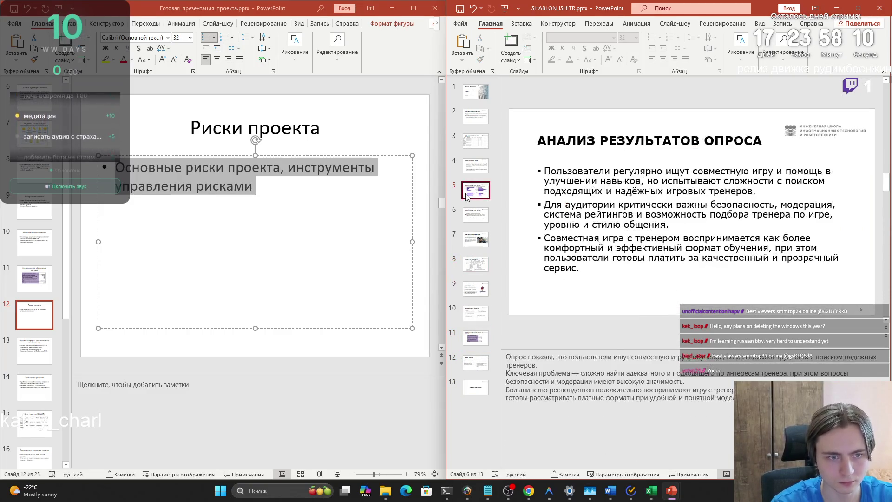
Step: Step back through slides 4, 3 and 2 to the title slide
click(468, 175)
click(472, 139)
click(474, 121)
key(Up)
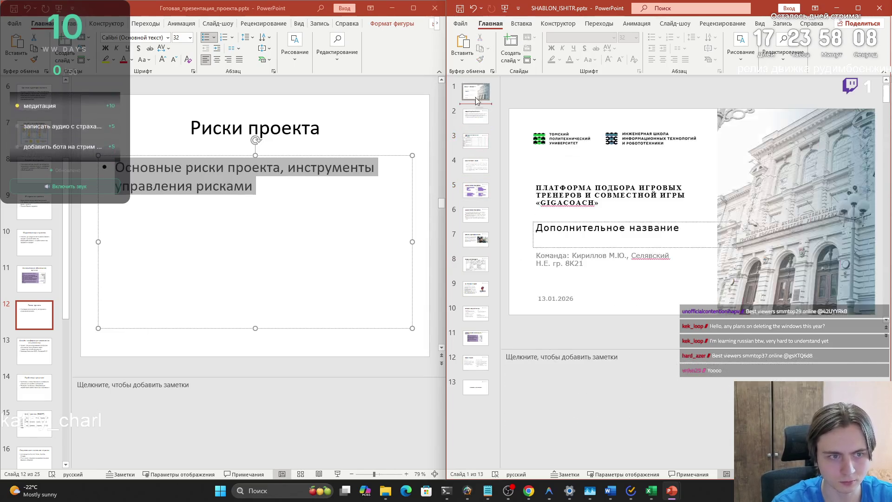
Step: Check the title slide heading's font size, then start the slideshow from the beginning
drag(599, 203, 582, 146)
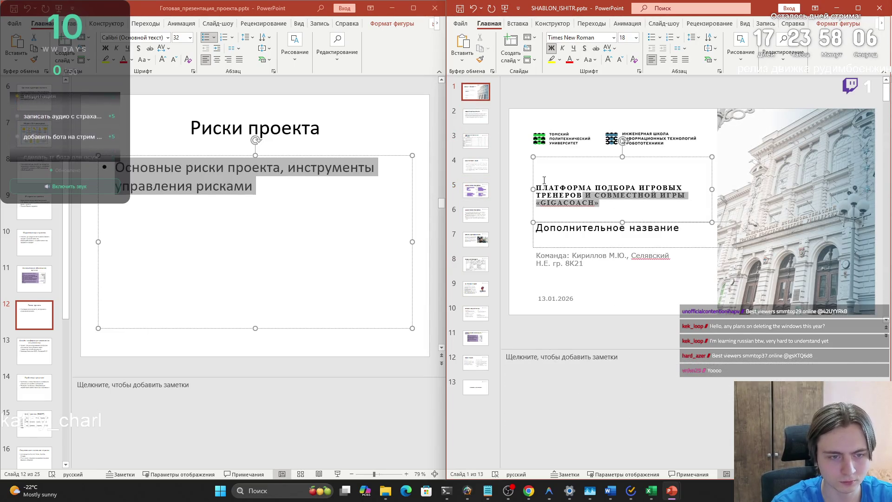
click(636, 37)
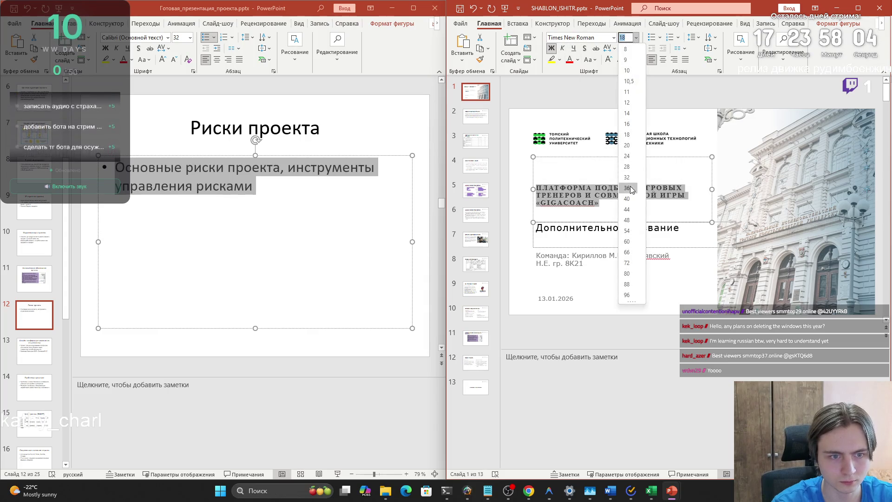
key(Escape)
click(667, 278)
click(684, 310)
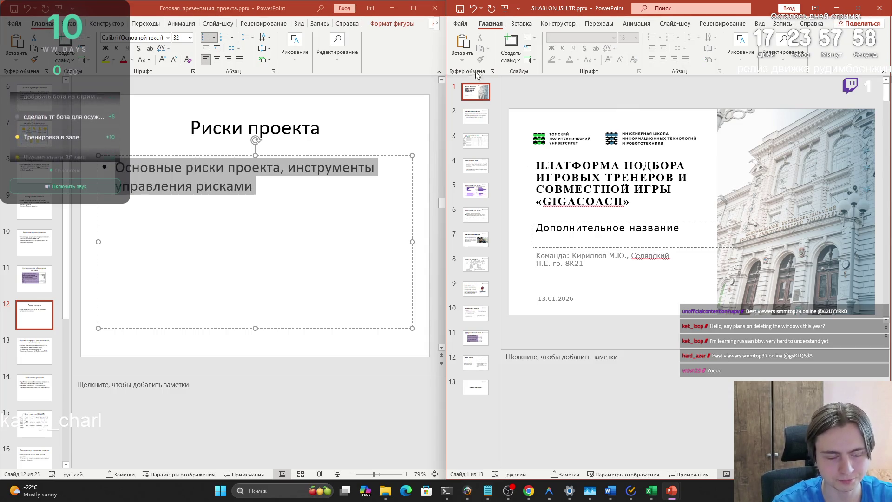
click(505, 9)
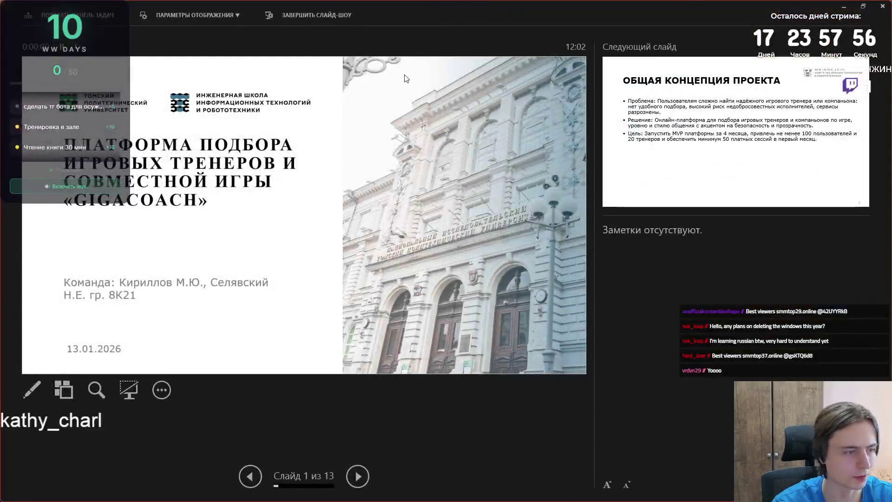
Step: Advance the GigaCoach slide show through its first slides using the presenter-view next arrow
click(357, 475)
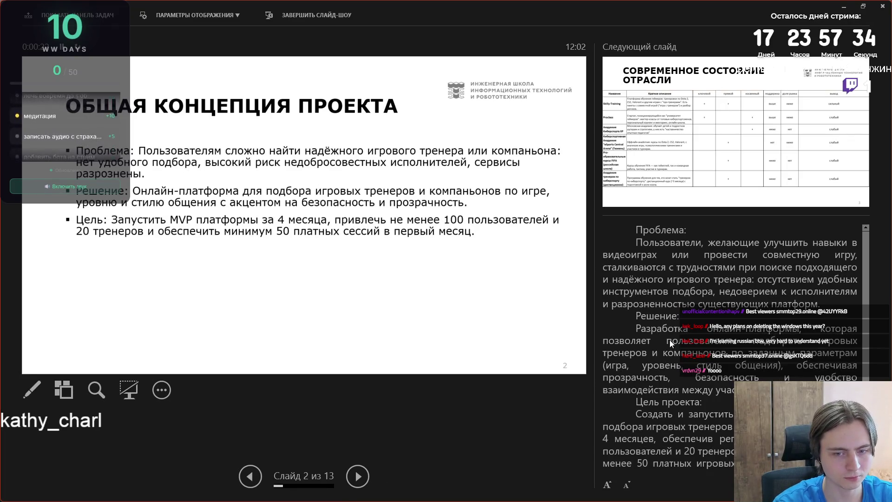
scroll(720, 349, down, 1)
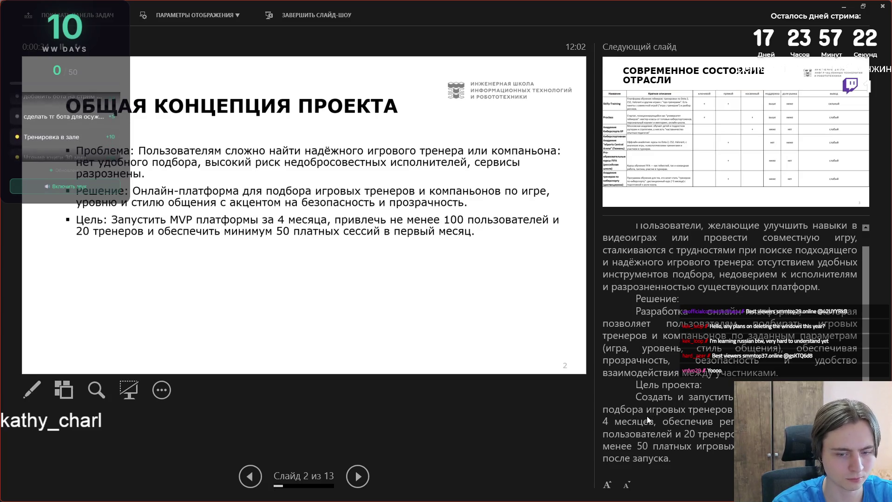
click(358, 476)
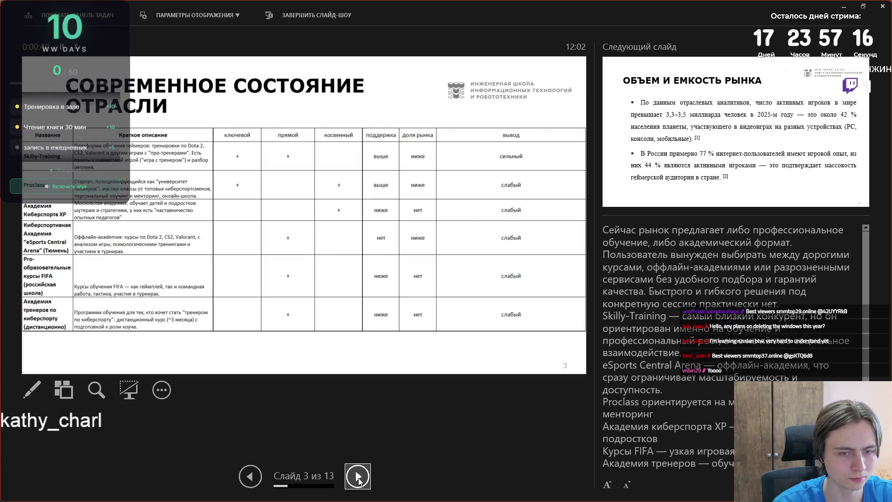
scroll(734, 343, down, 1)
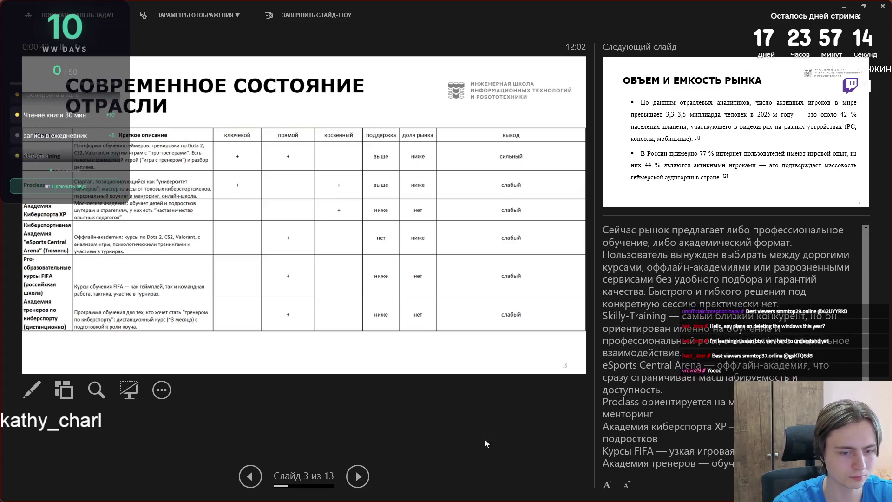
click(358, 470)
click(359, 470)
click(359, 471)
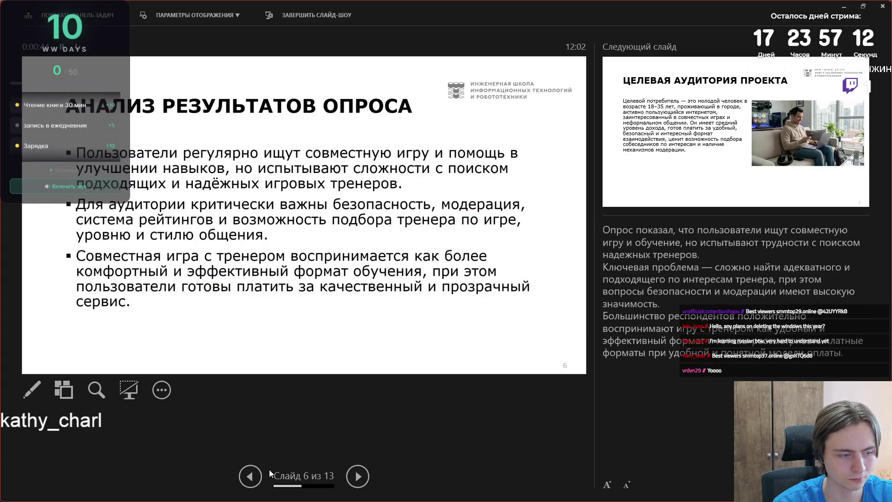
Step: Continue to slide 13, «СПАСИБО ЗА ВНИМАНИЕ!», then end the show with Esc
click(250, 476)
click(357, 479)
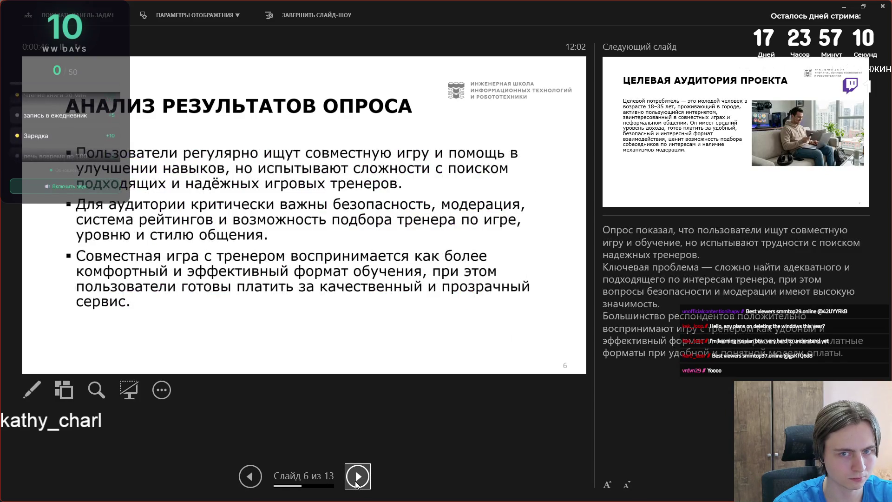
click(358, 481)
click(359, 481)
click(359, 481)
click(360, 481)
click(359, 479)
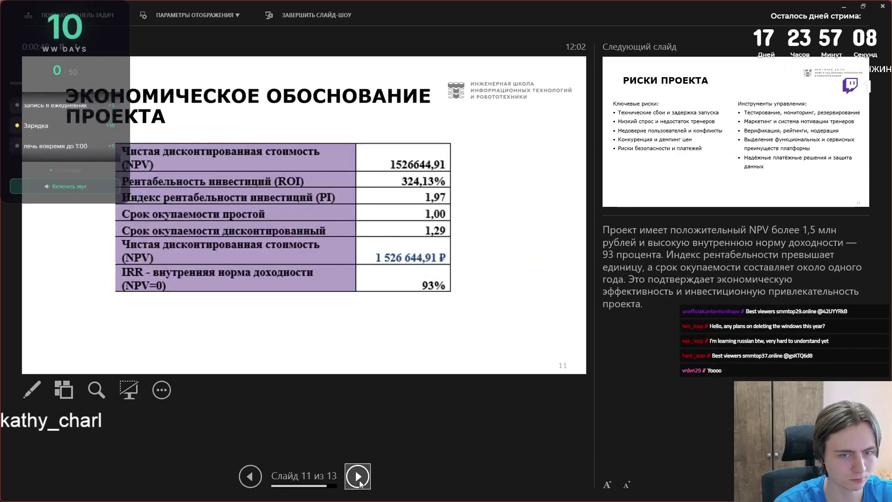
click(359, 478)
click(359, 478)
key(Escape)
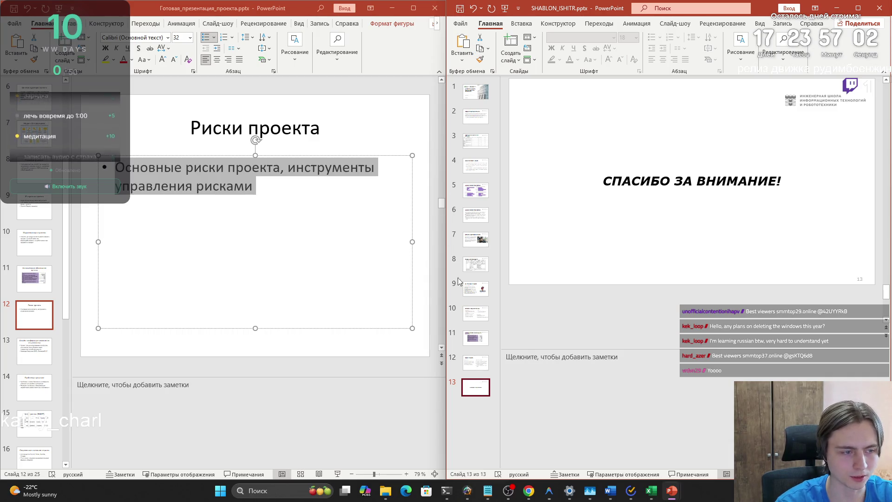
Step: Save the Образец работы_ИнП_2025 Word document, then open the Downloads folder in File Explorer
mouse_move(610, 487)
click(558, 441)
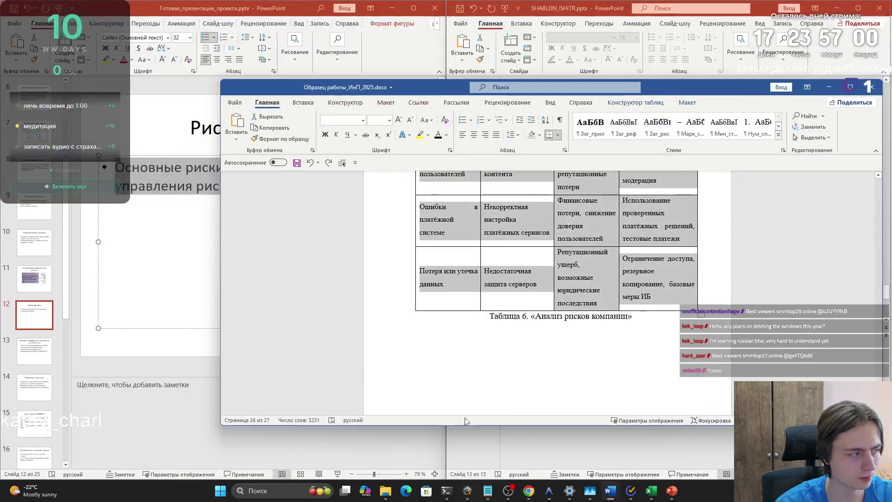
click(402, 323)
scroll(409, 320, down, 5)
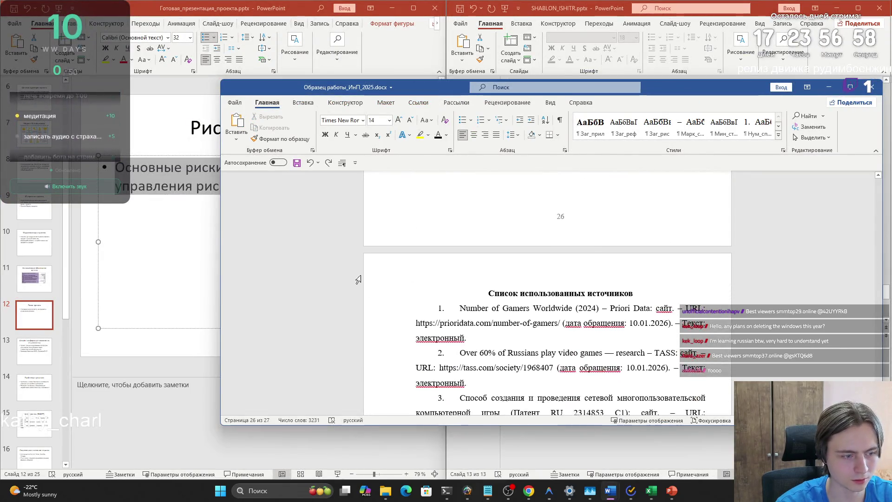
click(297, 162)
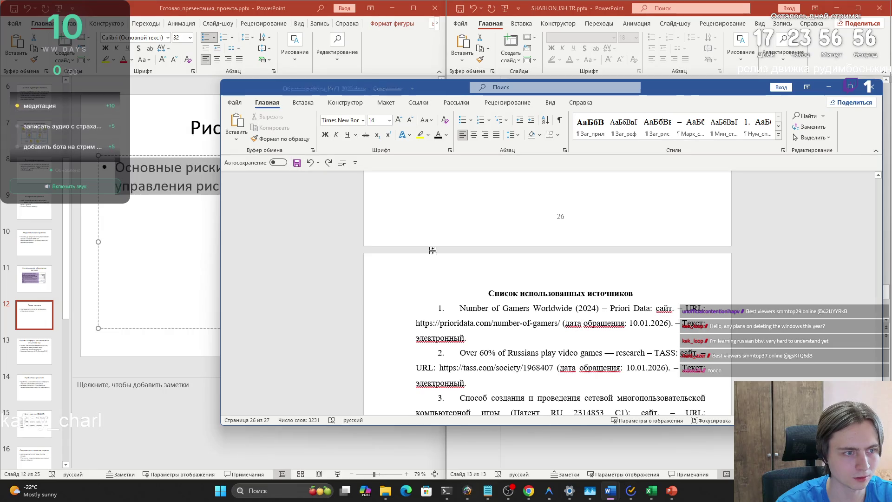
mouse_move(529, 488)
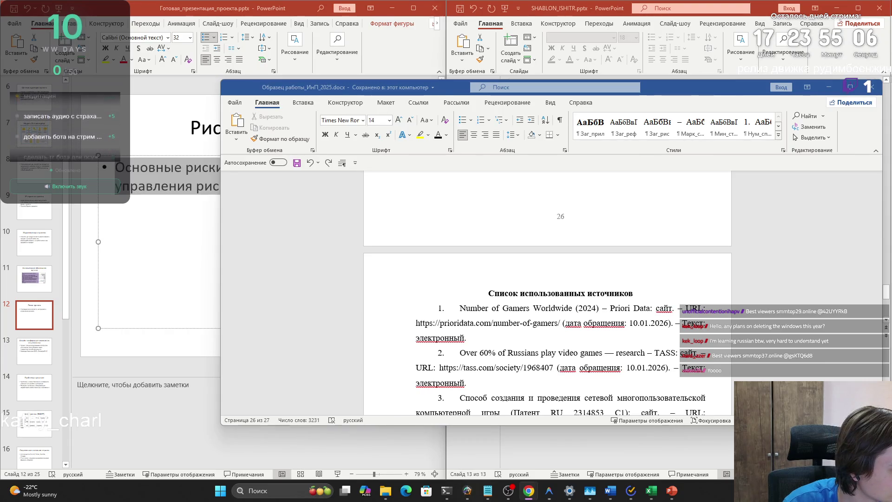
click(385, 490)
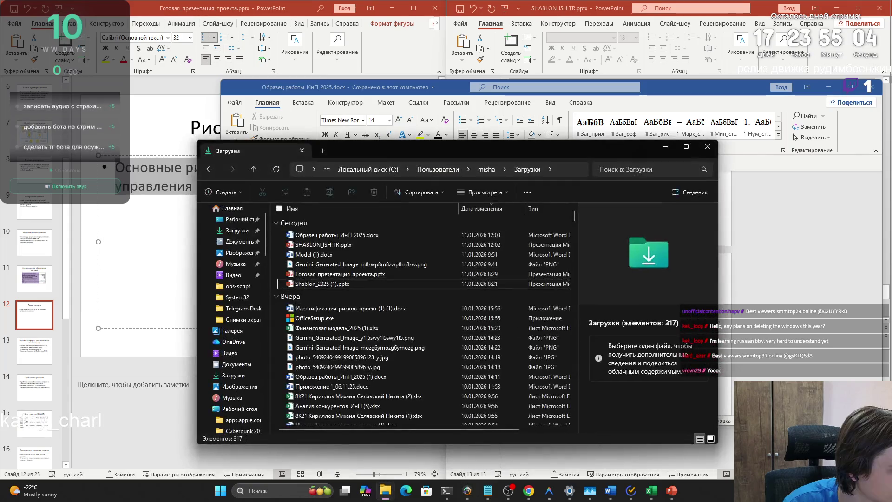
Step: Close the Образец работы_ИнП_2025.docx and SHABLON_ISHITR.pptx windows opened from Downloads
double_click(316, 234)
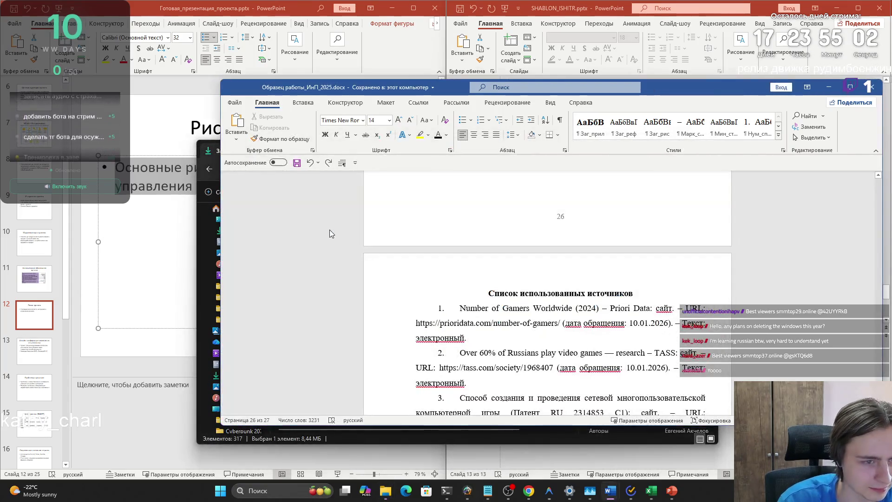
click(872, 87)
click(421, 246)
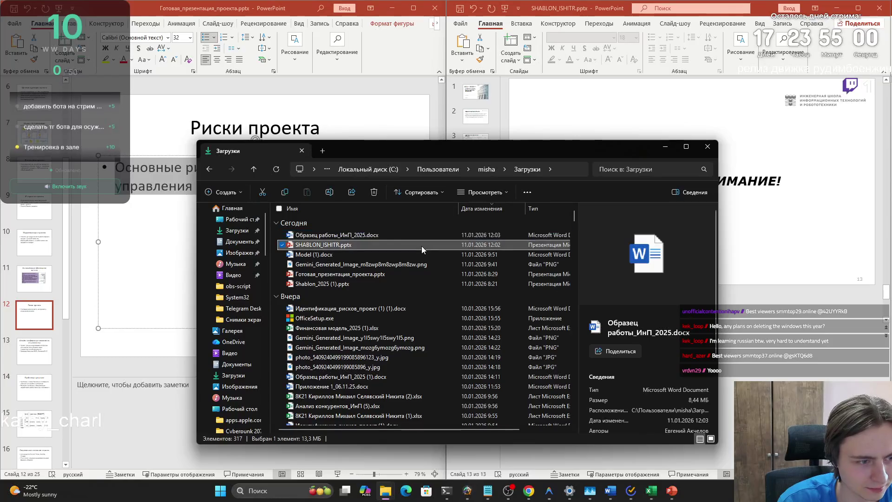
double_click(422, 246)
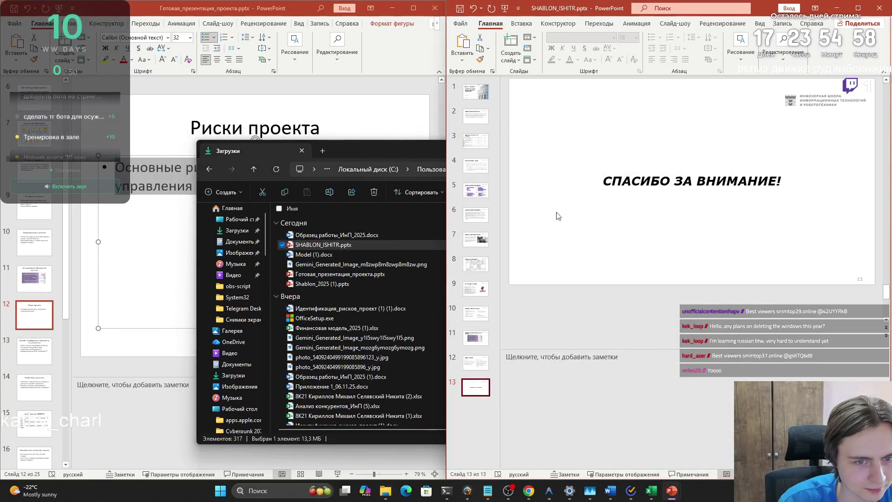
click(878, 8)
Step: Close the Downloads window and begin closing Готовая_презентация_проекта.pptx
click(387, 238)
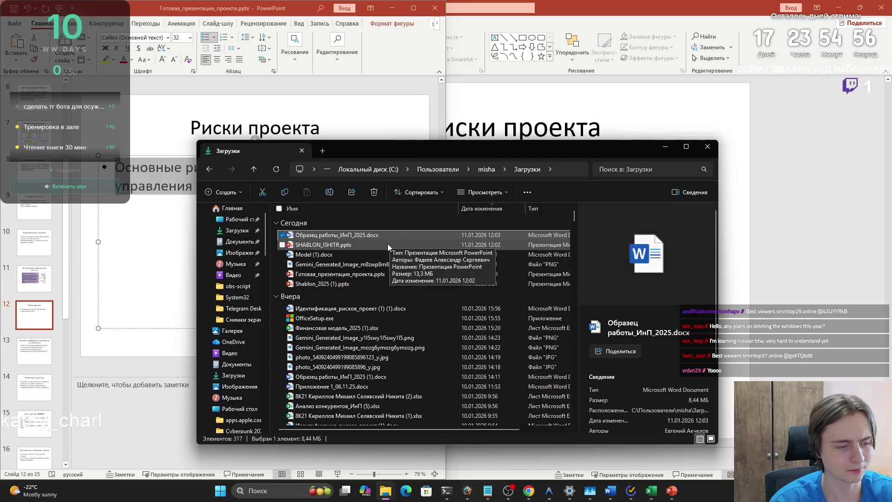
ctrl+click(382, 245)
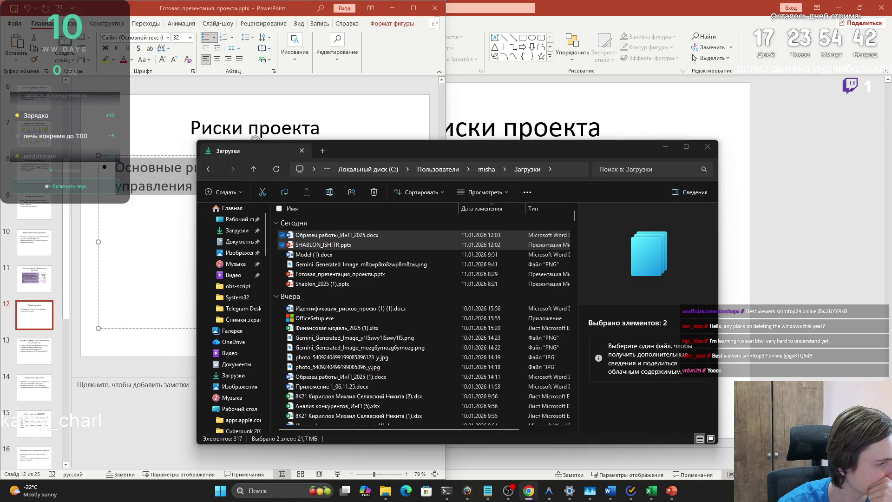
click(707, 146)
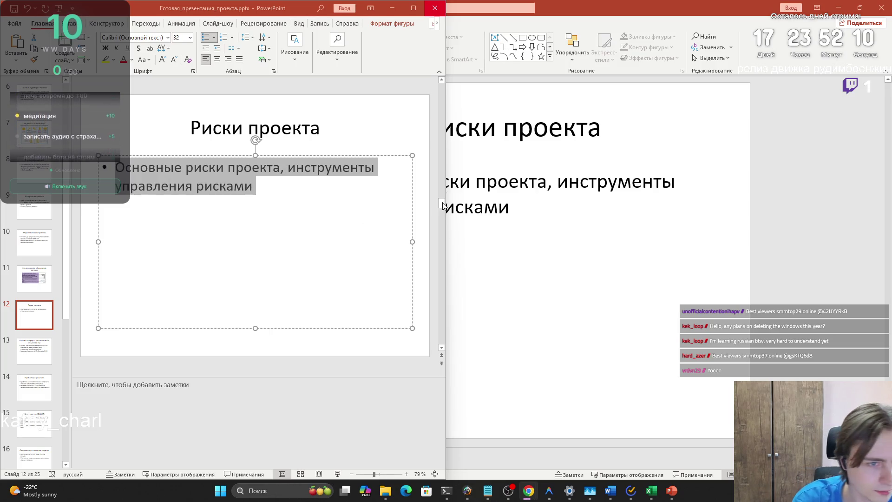
click(435, 11)
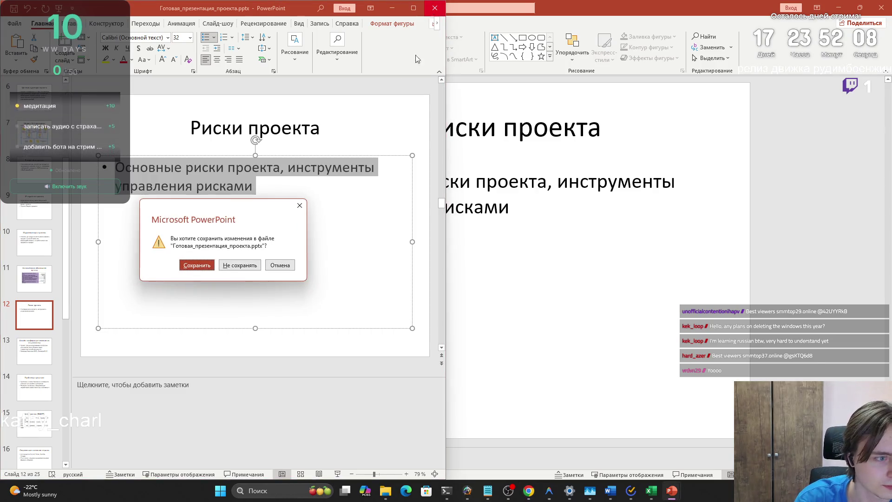
Step: Close Готовая_презентация_проекта.pptx and Shablon_2025 (1).pptx, choosing Не сохранять for both
click(240, 265)
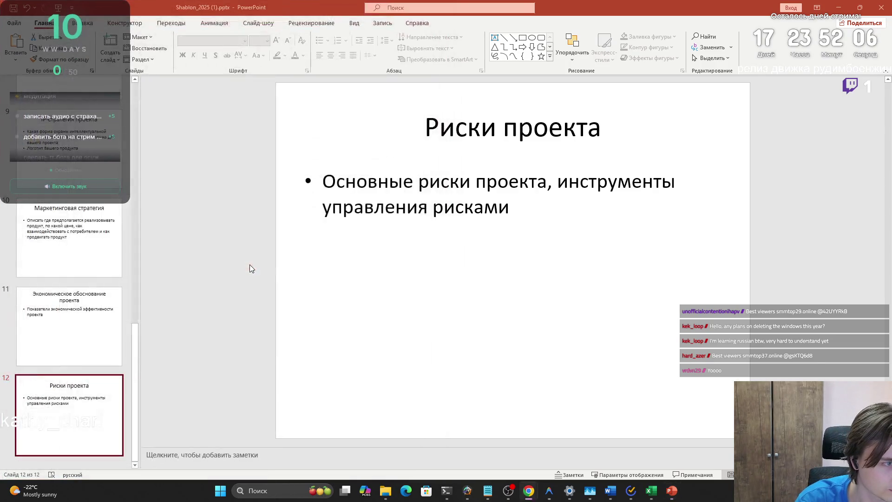
click(882, 8)
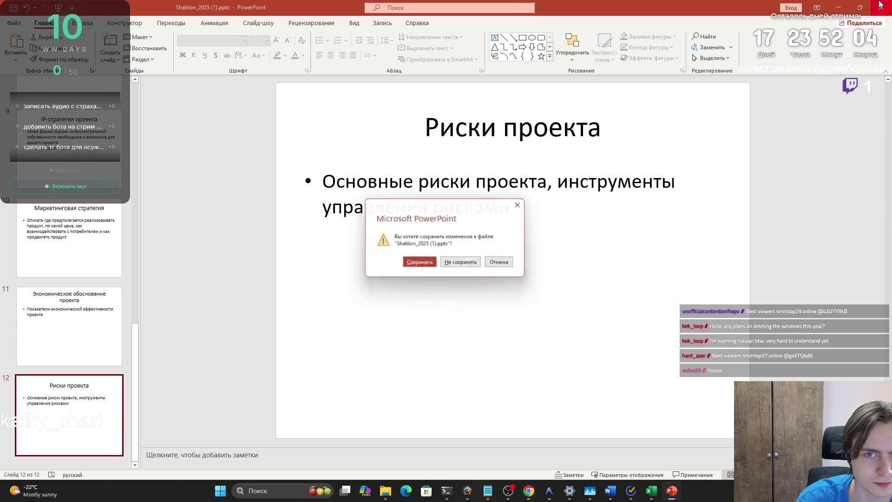
click(463, 264)
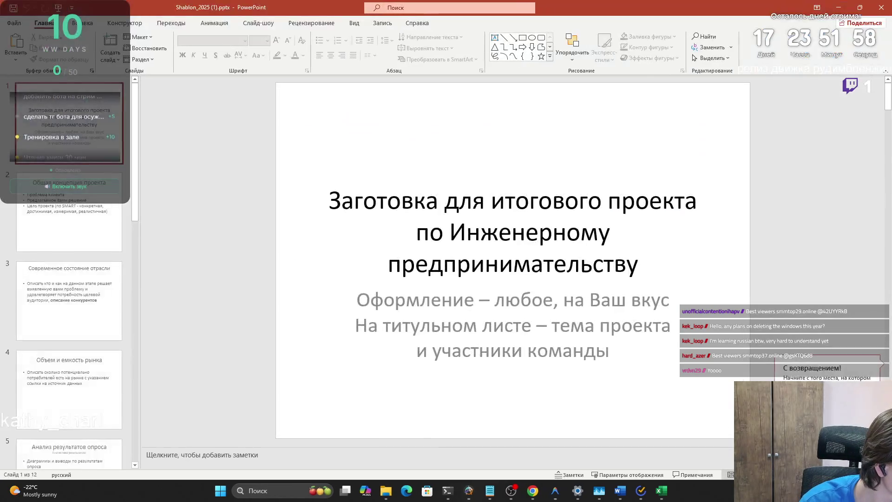
click(881, 7)
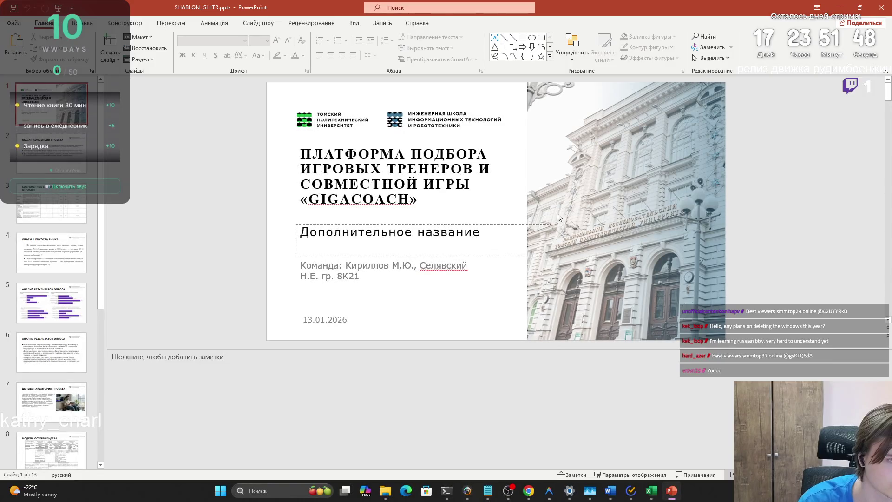
Step: Show slide 2, «ОБЩАЯ КОНЦЕПЦИЯ ПРОЕКТА», of SHABLON_ISHITR.pptx with its Проблема, Решение and Цель bullets
click(64, 167)
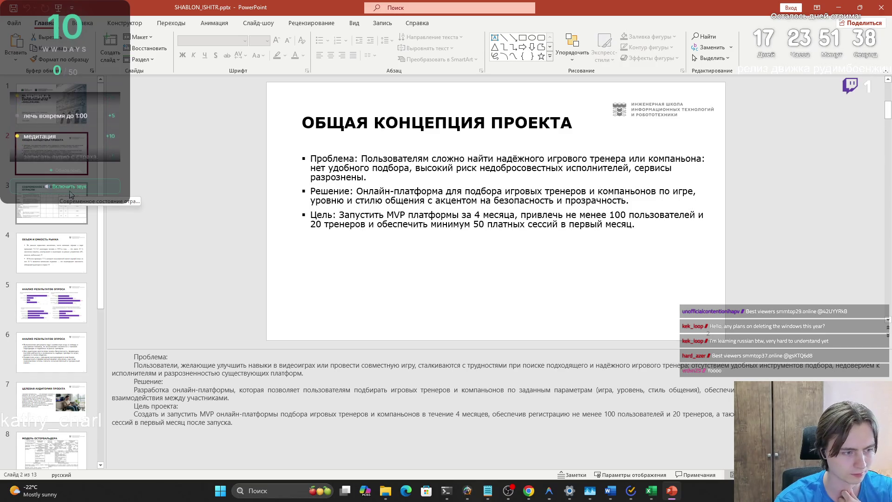
scroll(260, 328, up, 1)
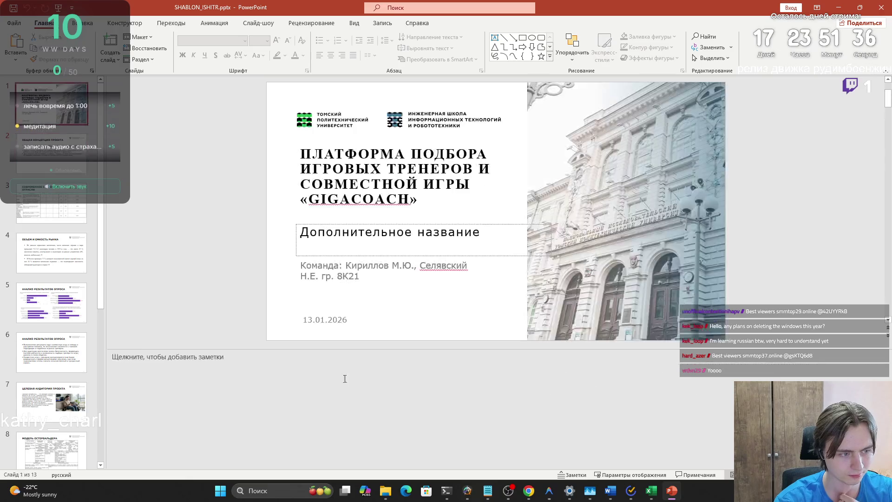
scroll(286, 230, down, 1)
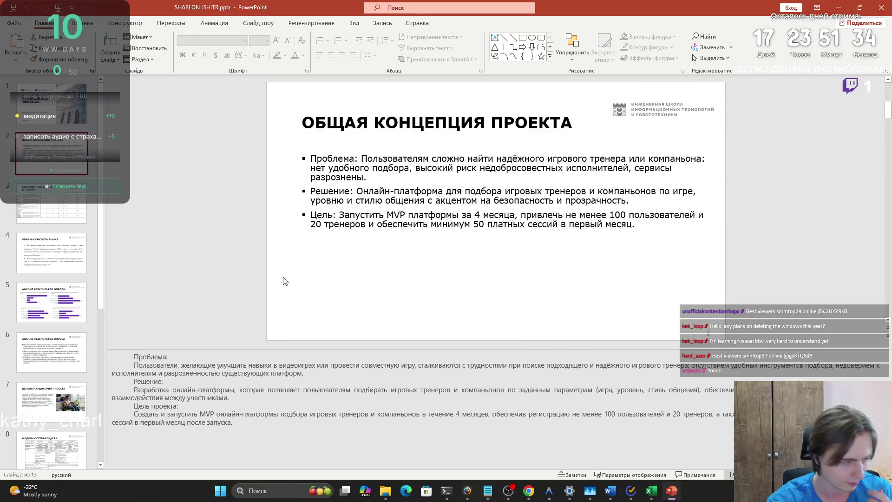
click(529, 491)
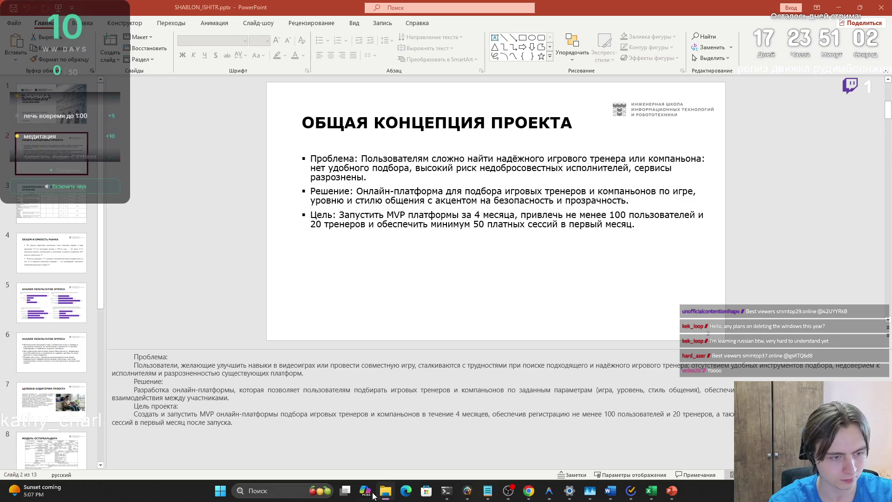
Step: Open SHABLON_ISHITR.pptx from Downloads and bring the Downloads folder window back
key(alt+Tab)
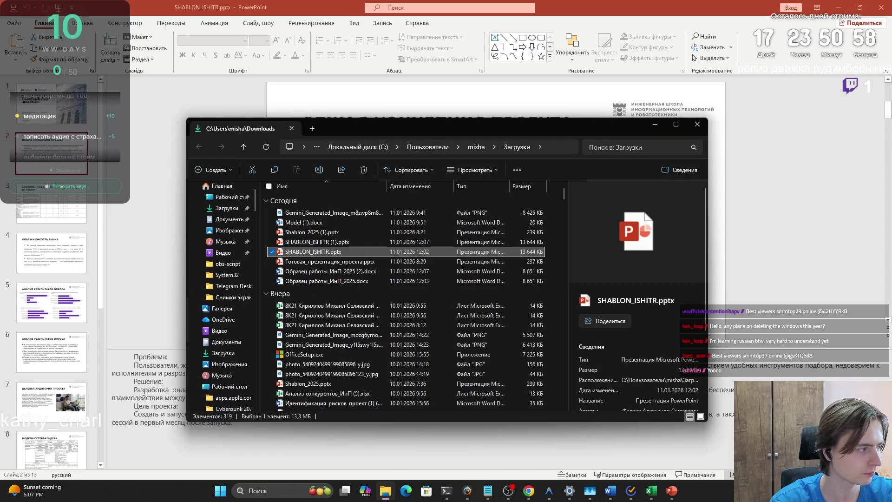
double_click(353, 252)
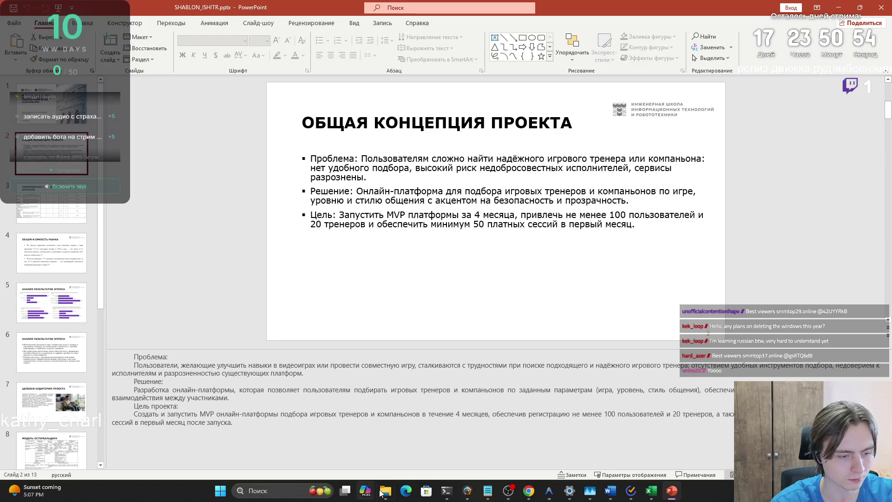
click(385, 491)
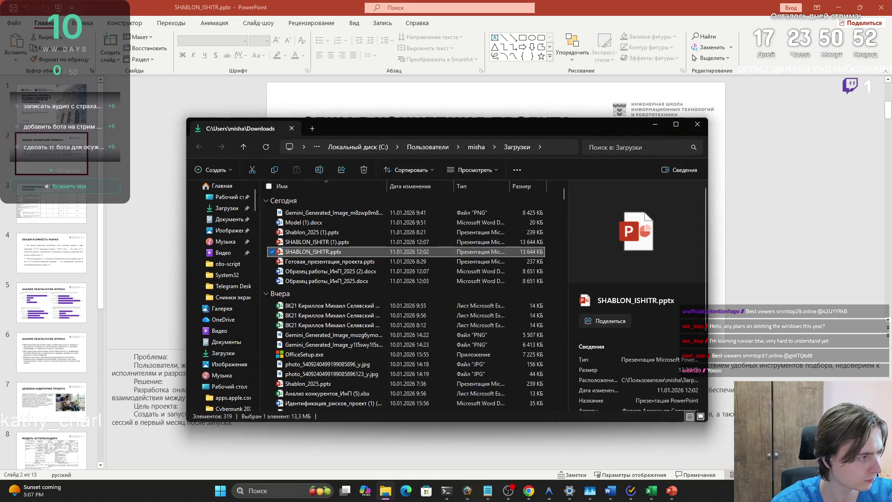
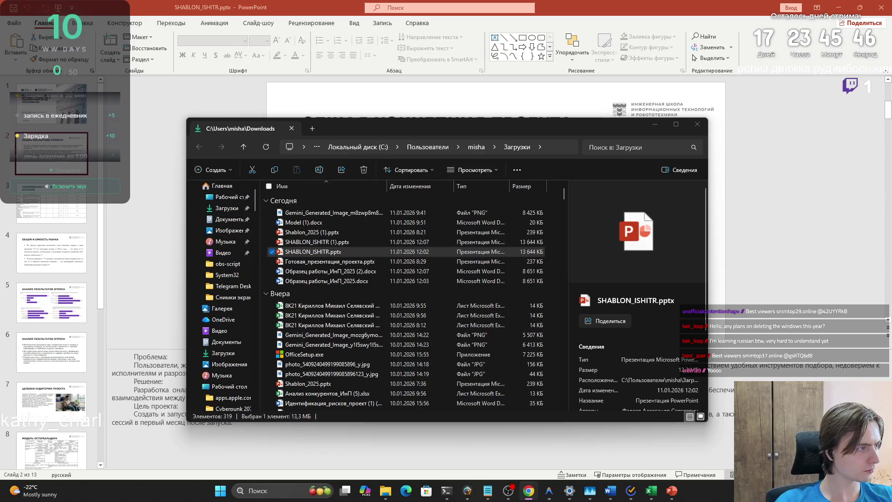
Step: Open SHABLON_ISHITR.pptx from Downloads and bring PowerPoint's project concept slide back to the front
key(alt+Tab)
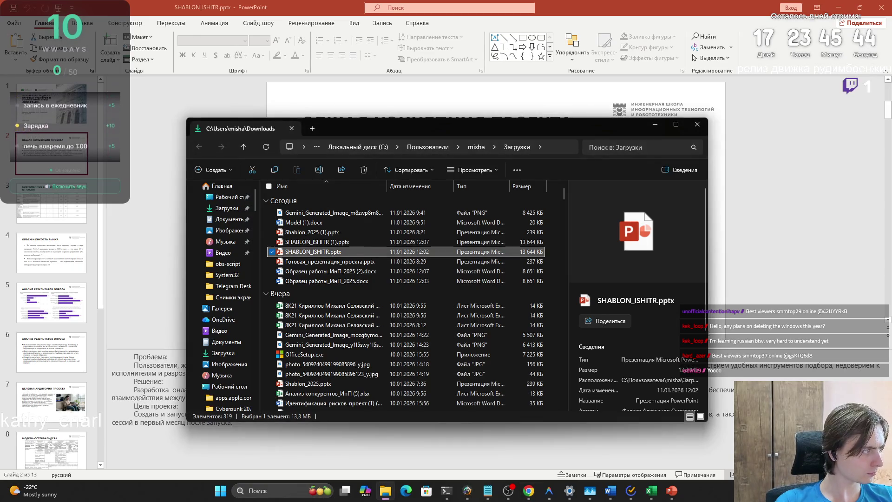
key(alt+Tab)
key(alt+Tab)
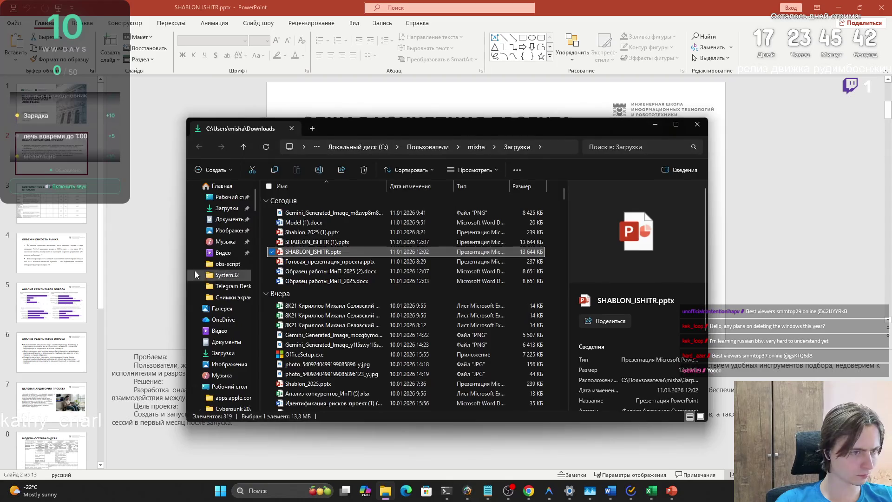
double_click(312, 252)
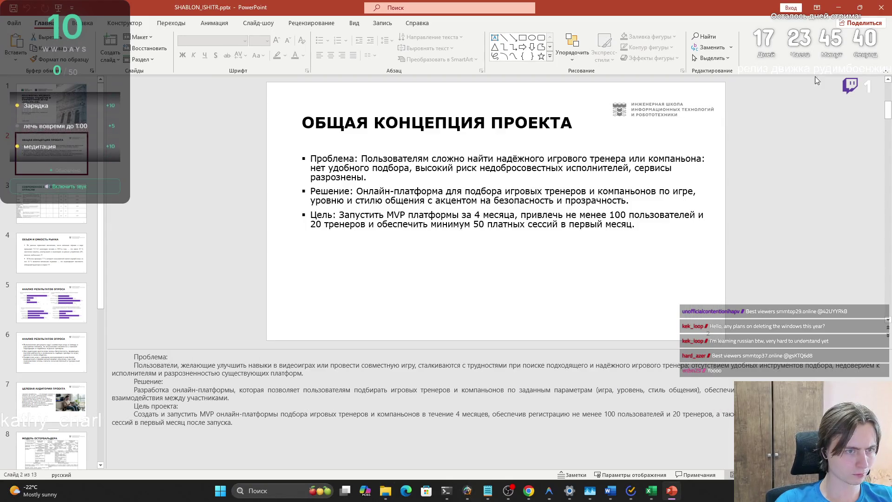
click(386, 491)
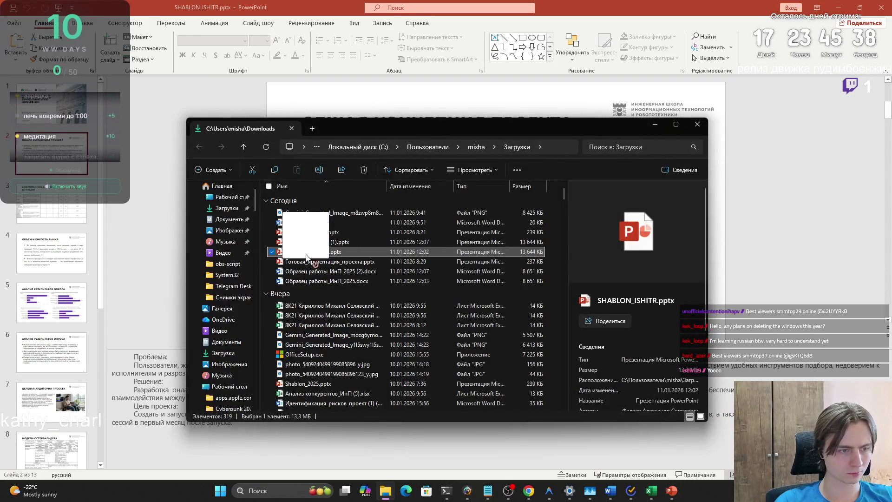
click(529, 490)
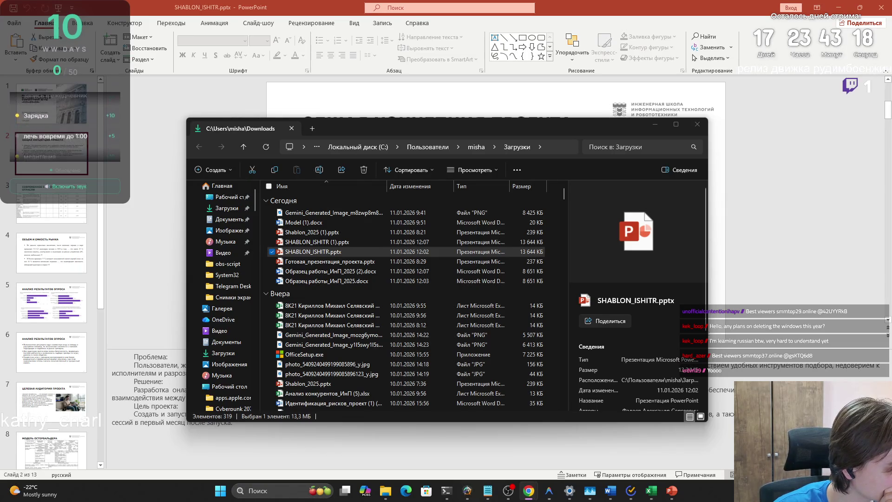
click(100, 232)
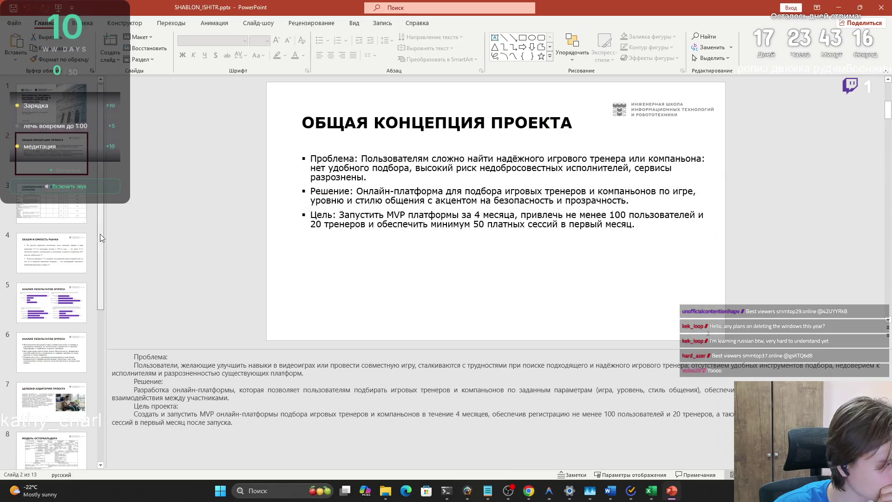
Step: Add slide 14 after the thank-you slide with the title 'список литературы', then switch to Word
scroll(100, 231, down, 5)
click(51, 434)
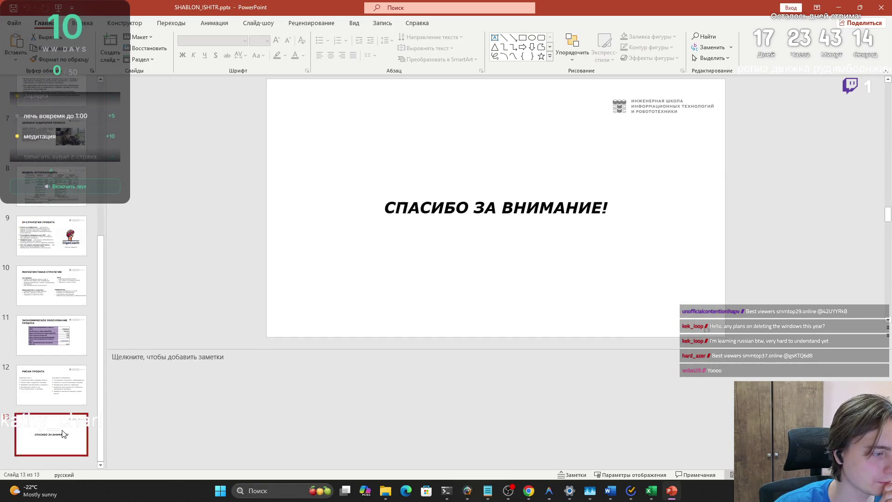
click(110, 42)
click(369, 127)
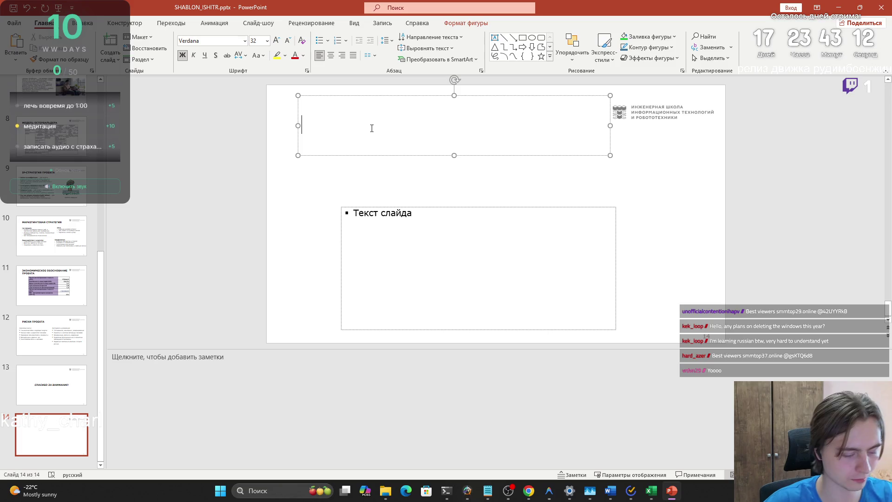
text(список литературы)
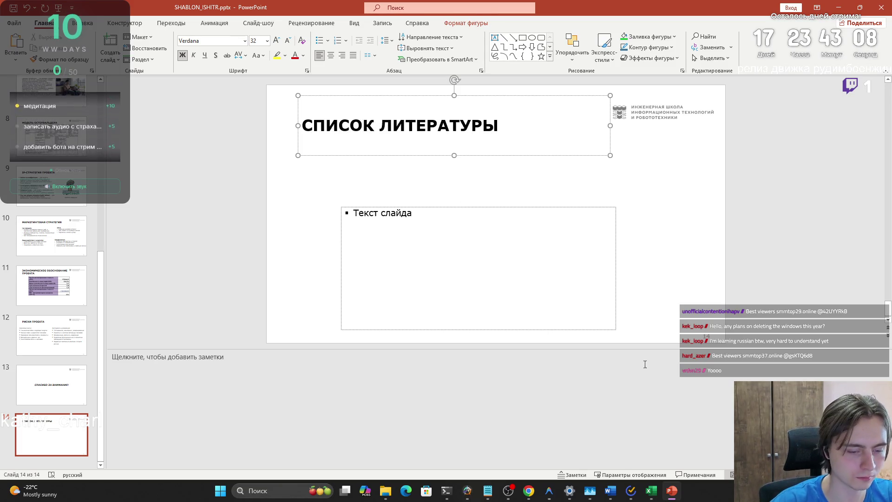
click(610, 490)
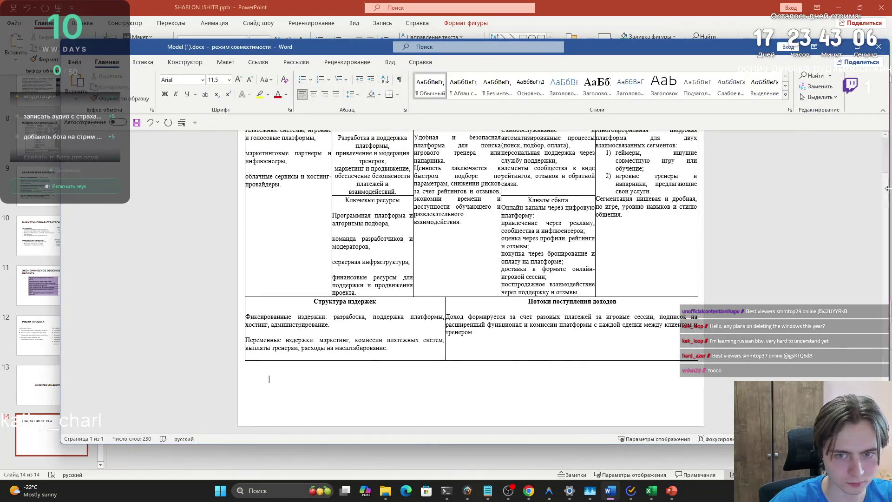
Step: Minimise Model (1).docx and open Образец работы_ИнП_2025 (2).docx from Downloads
click(616, 494)
click(611, 493)
click(608, 496)
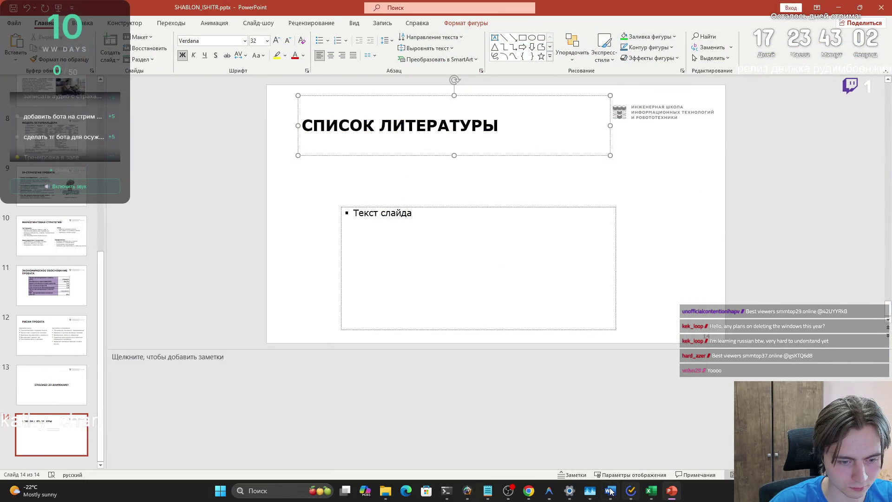
mouse_move(608, 495)
click(379, 492)
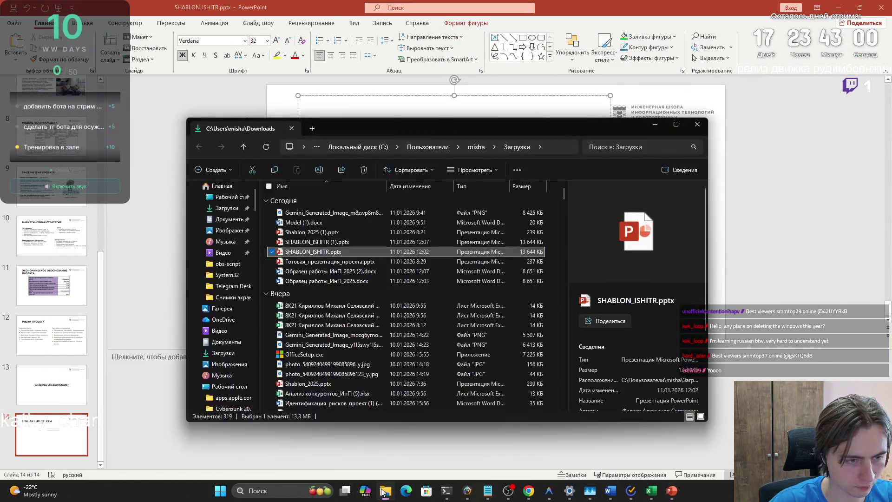
double_click(328, 272)
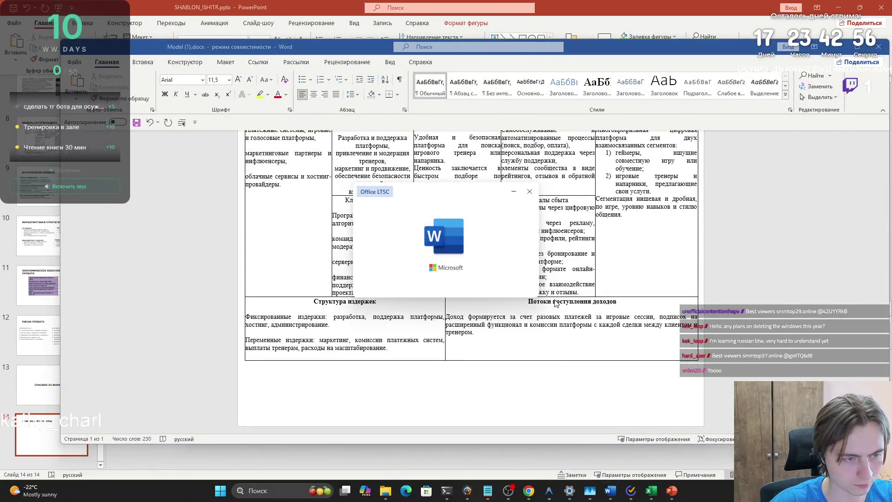
Step: Scroll to the document's reference list, select it, and return to the Список литературы slide
scroll(780, 158, down, 1)
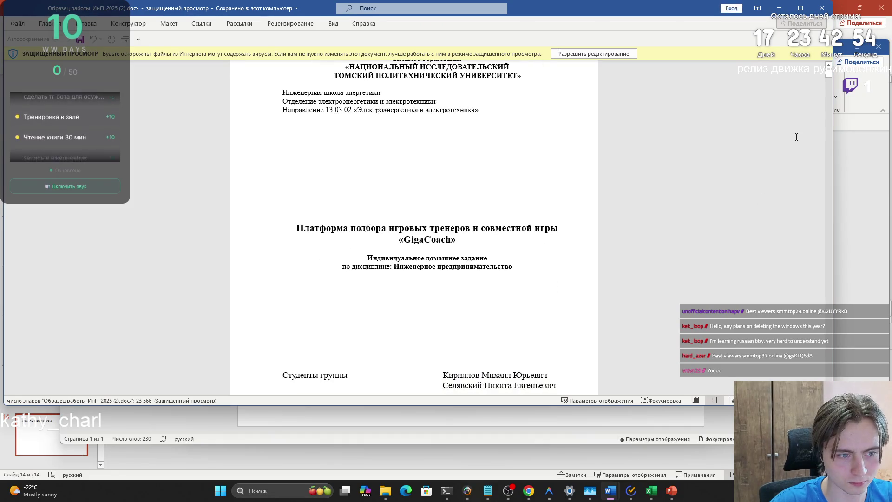
drag(828, 73, 841, 386)
scroll(419, 209, up, 1)
mouse_move(496, 303)
mouse_down()
mouse_move(368, 146)
mouse_move(335, 65)
mouse_move(326, 63)
mouse_move(316, 166)
mouse_up()
click(597, 418)
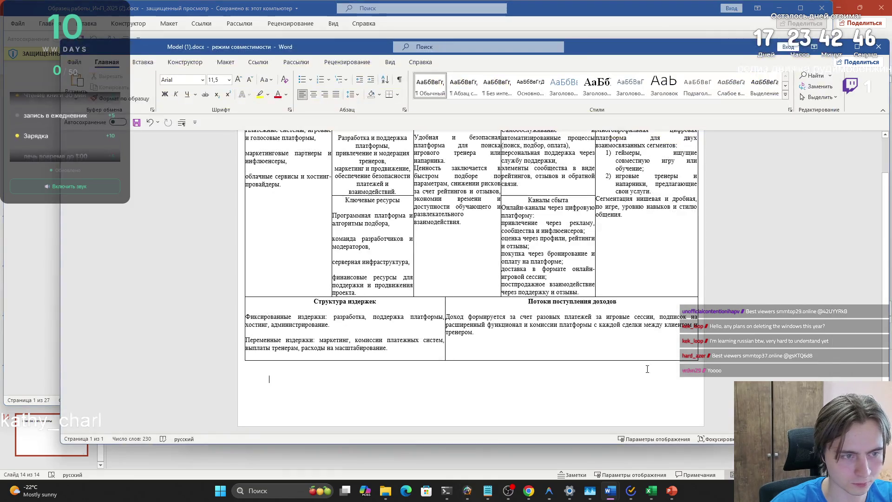
click(600, 464)
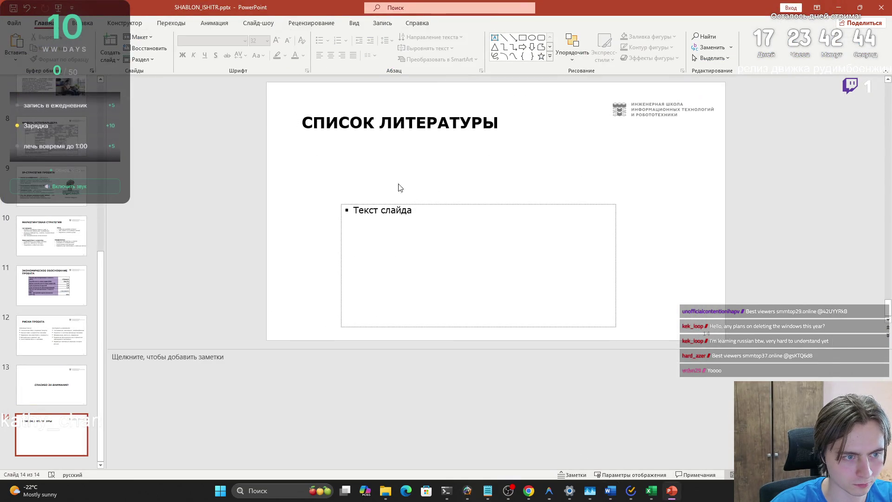
Step: Narrow the pasted reference box and move it lower on the slide
mouse_move(609, 100)
mouse_down()
mouse_move(573, 191)
mouse_move(575, 255)
mouse_up()
drag(420, 151, 330, 145)
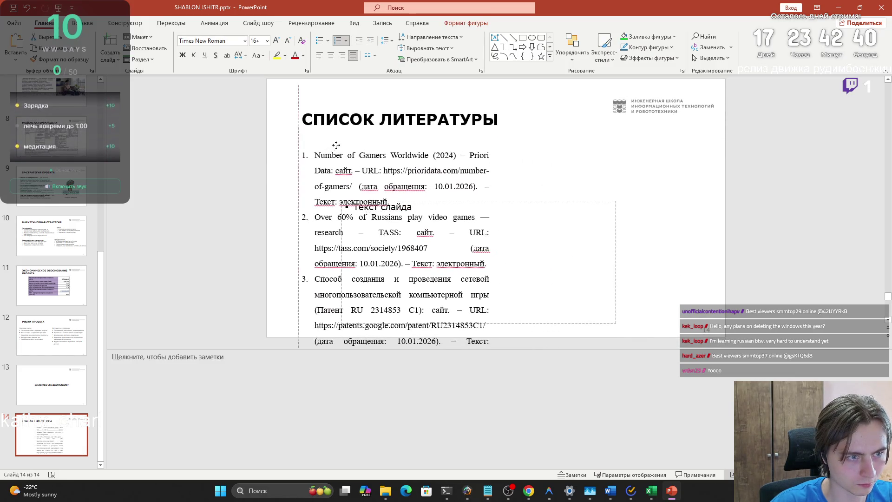
scroll(485, 267, down, 1)
scroll(485, 267, down, 5)
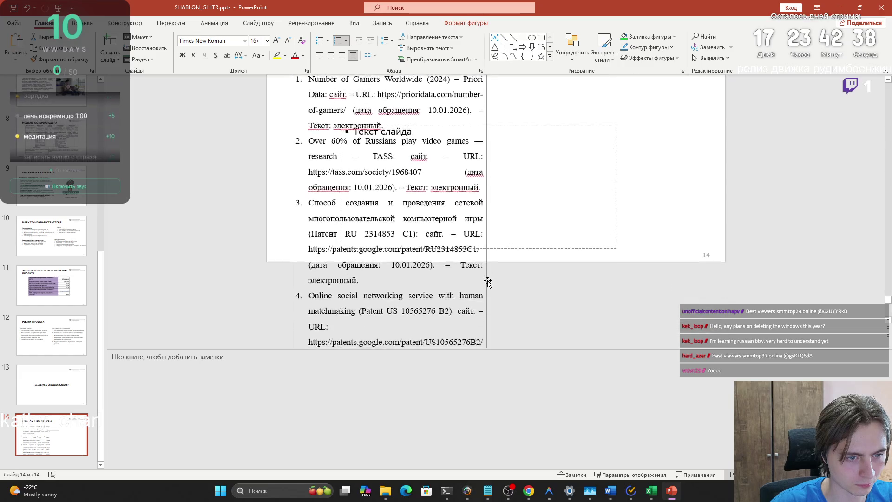
drag(487, 201, 700, 201)
scroll(697, 204, up, 5)
scroll(694, 205, down, 1)
mouse_move(393, 105)
mouse_down()
mouse_move(387, 87)
mouse_move(386, 108)
mouse_up()
mouse_move(694, 222)
mouse_down()
mouse_move(480, 231)
mouse_move(503, 229)
mouse_up()
scroll(296, 264, down, 1)
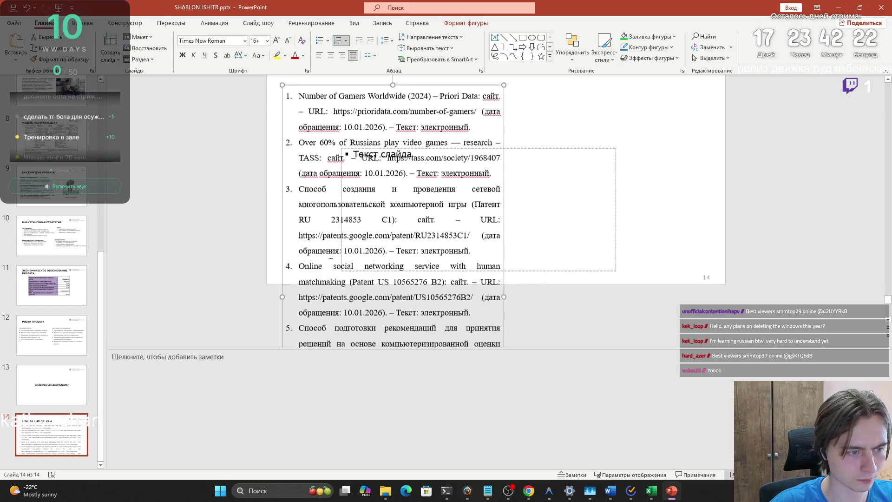
mouse_move(296, 264)
mouse_down()
mouse_move(325, 264)
mouse_move(446, 358)
mouse_move(493, 336)
mouse_up()
key(ctrl+c)
Step: Split references 4–6 into a separate right-hand box, then undo back to one six-item list
key(Delete)
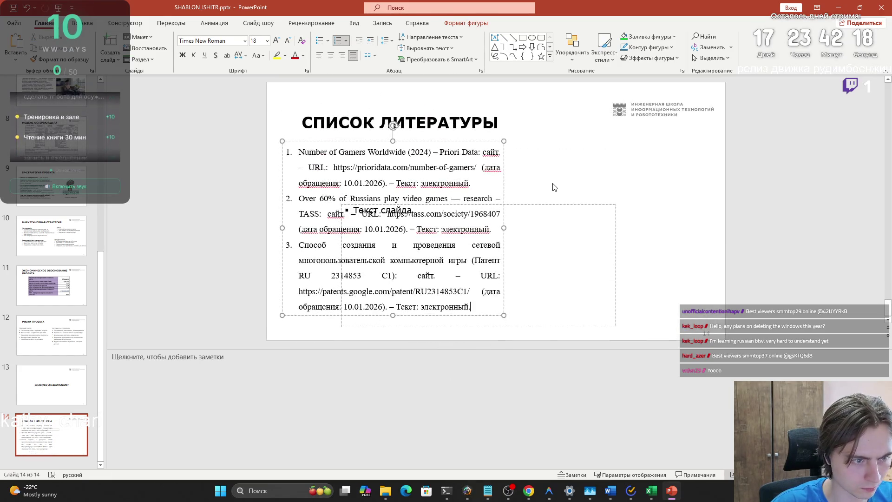
click(553, 187)
key(ctrl+v)
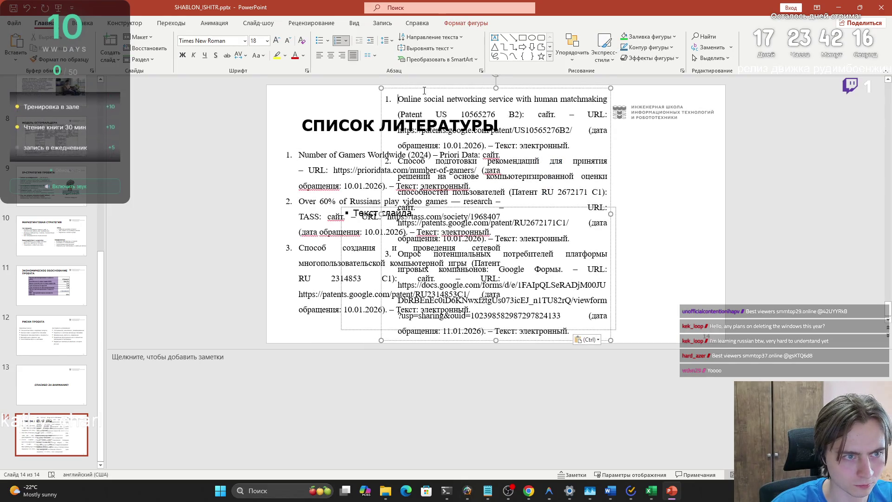
mouse_move(420, 88)
mouse_down()
mouse_move(571, 128)
mouse_move(545, 141)
mouse_up()
scroll(549, 158, down, 2)
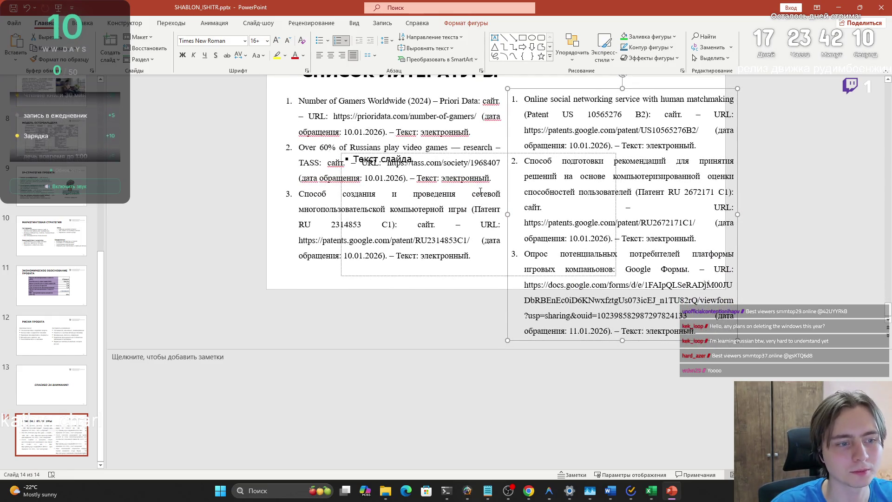
key(ctrl+z)
key(ctrl+z)
key(ctrl+z)
scroll(482, 192, up, 1)
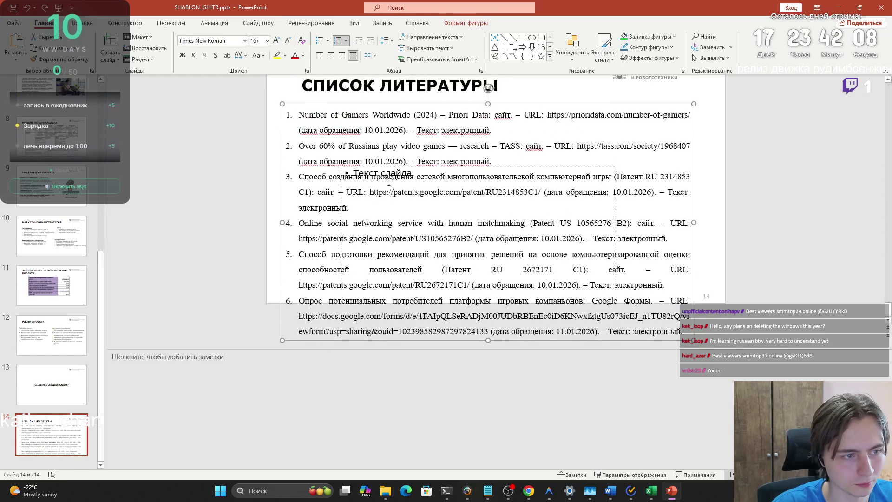
Step: Set all six reference entries to 14 pt
mouse_move(299, 116)
mouse_down()
mouse_move(688, 297)
mouse_move(682, 332)
mouse_up()
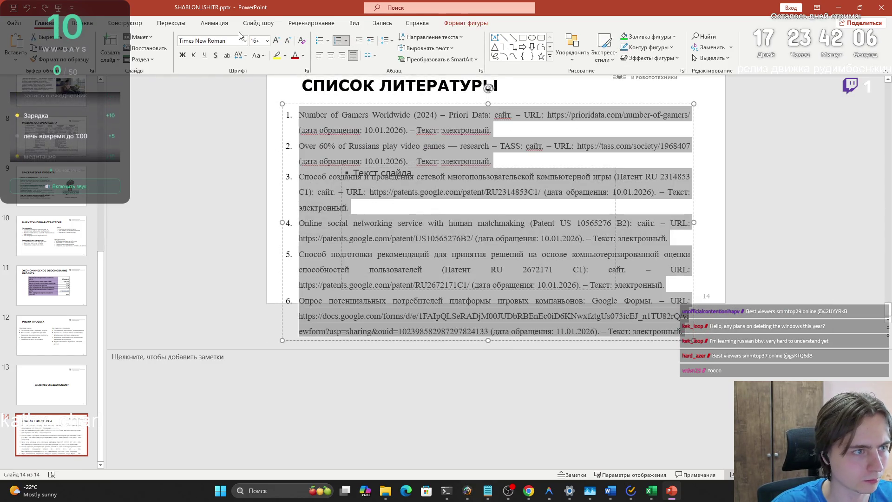
click(268, 41)
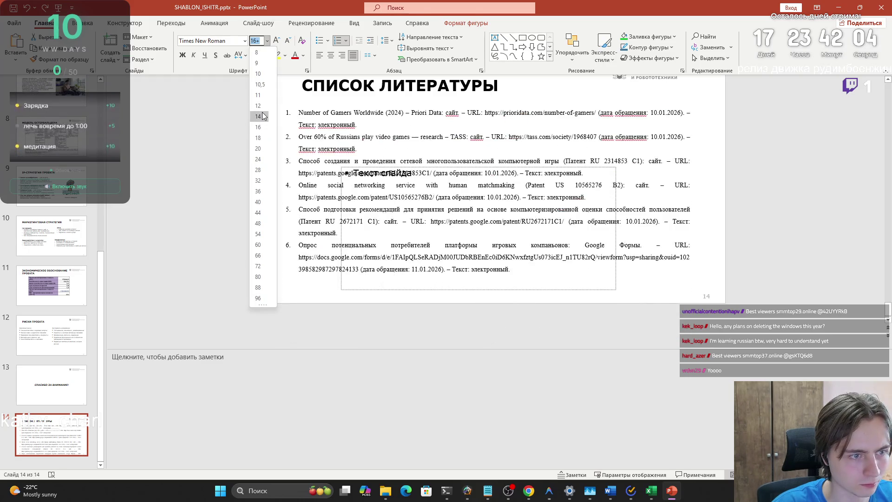
click(258, 99)
click(448, 328)
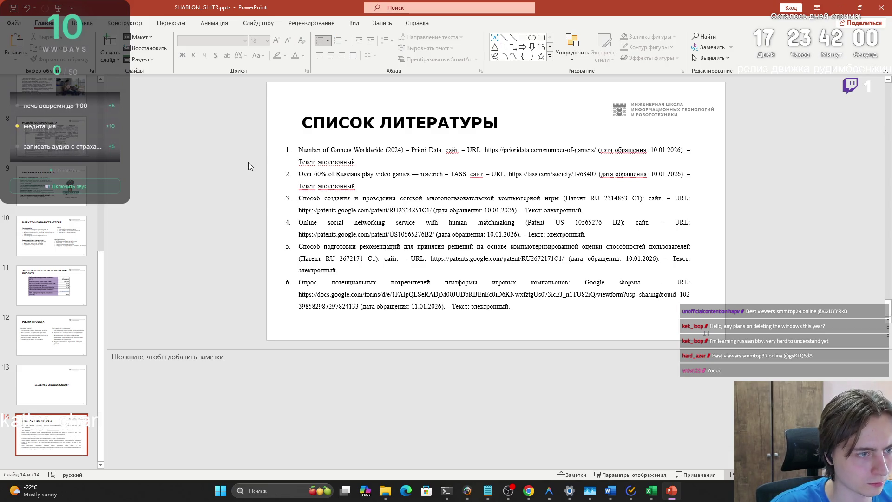
Step: Drag the thank-you slide below the references slide, undo it, and switch to the browser
drag(67, 388, 61, 436)
key(ctrl+z)
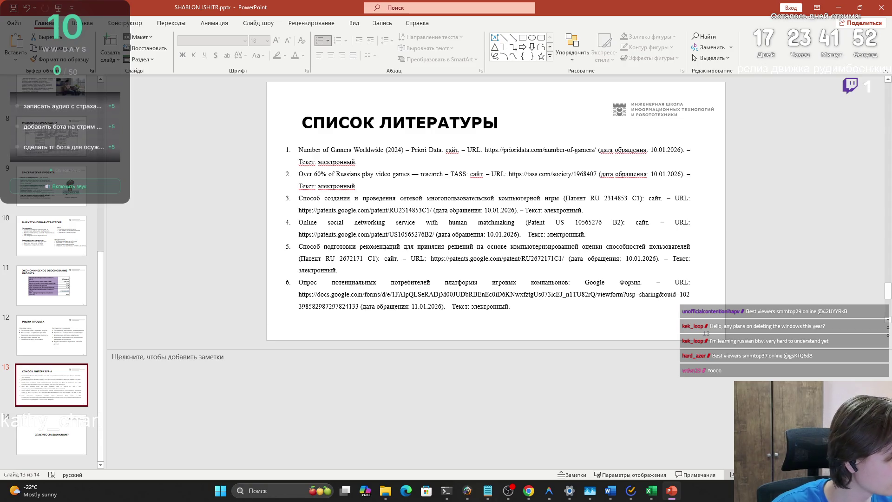
key(alt+Tab)
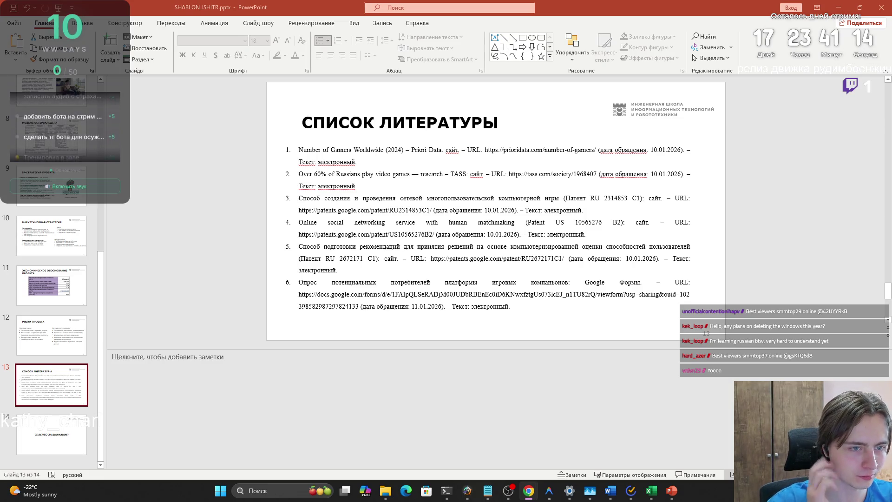
scroll(60, 317, up, 6)
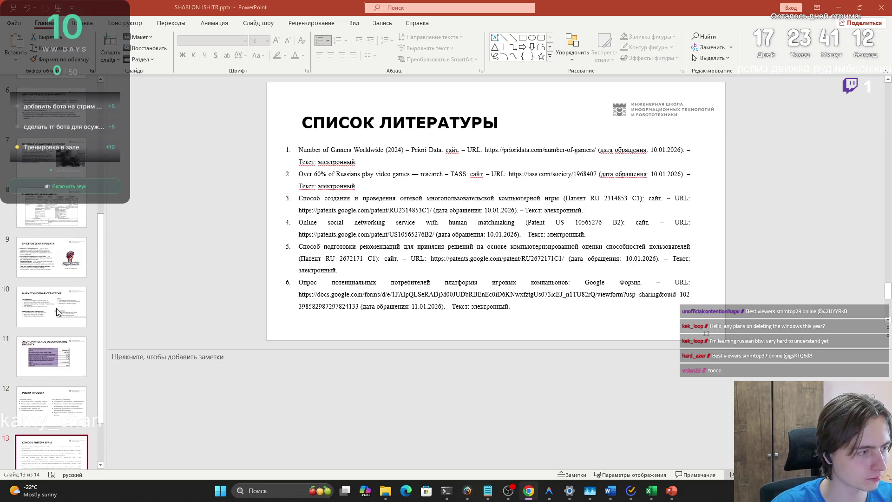
Step: Paste the sources box onto the market size slide, widen it, and place it lower-left
click(35, 238)
click(51, 181)
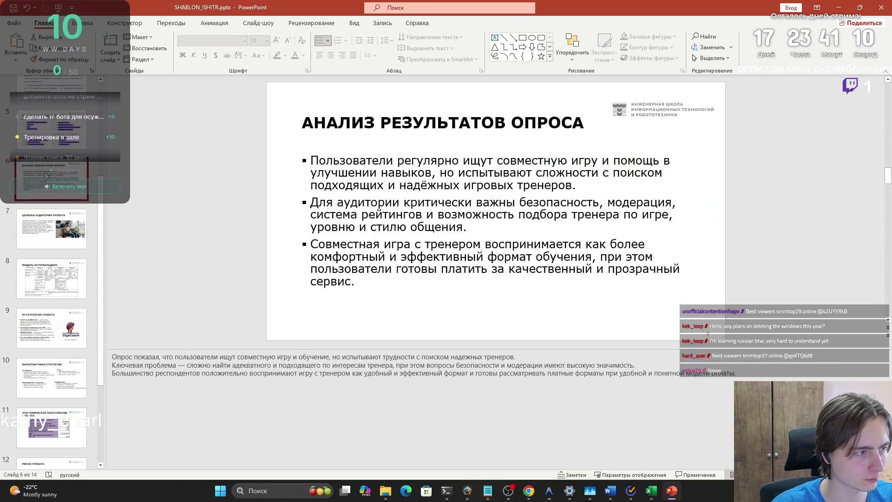
scroll(52, 179, up, 2)
click(53, 178)
click(399, 342)
text(Источник: Newzoo Global Games Market Report 2024 Источник: ВЦИОМ, исследование «Геймеры в России», 2023)
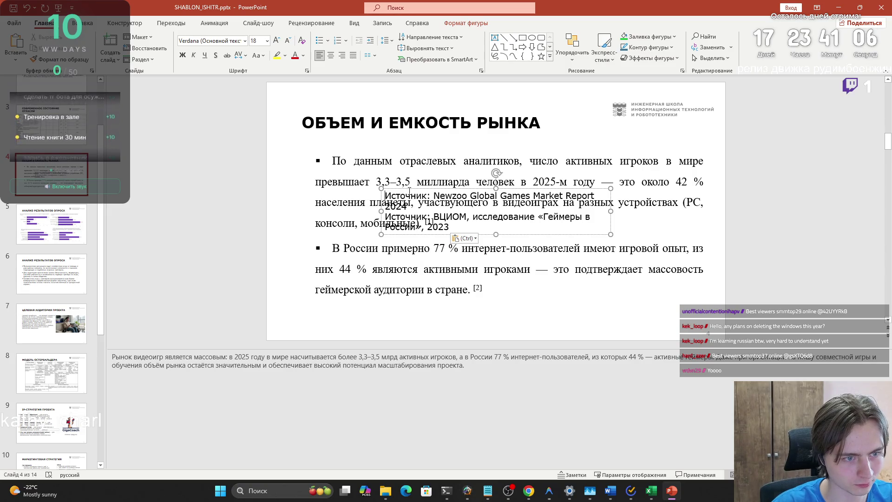
mouse_move(407, 189)
mouse_down()
mouse_move(334, 314)
mouse_move(334, 301)
mouse_up()
drag(534, 321, 700, 321)
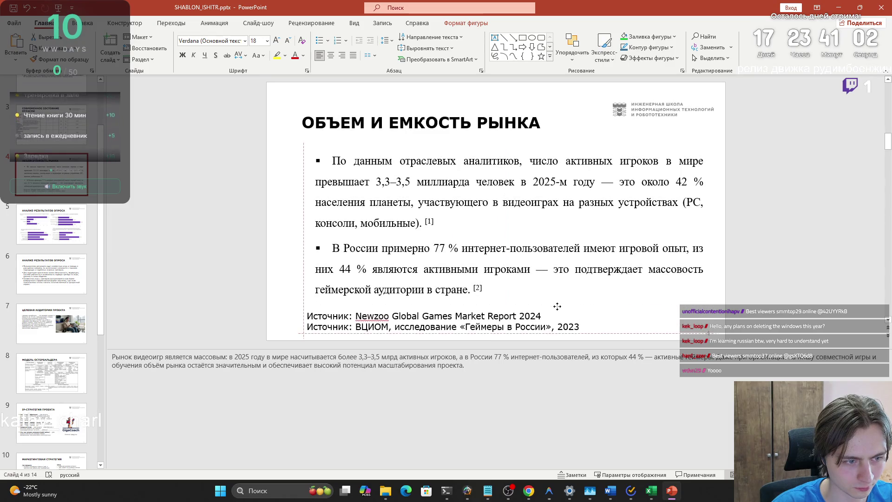
mouse_move(588, 318)
mouse_down()
mouse_move(528, 320)
mouse_move(583, 327)
mouse_move(333, 120)
mouse_up()
Step: Set the sources text to 11 pt
click(254, 40)
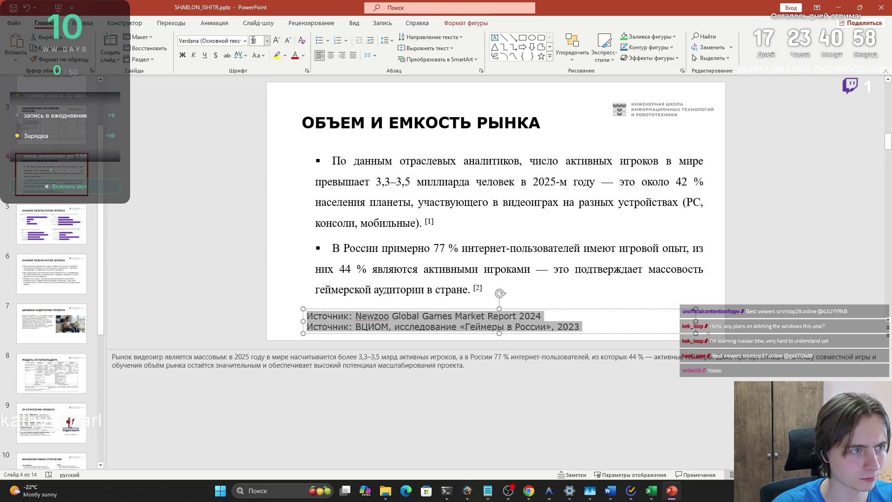
click(267, 41)
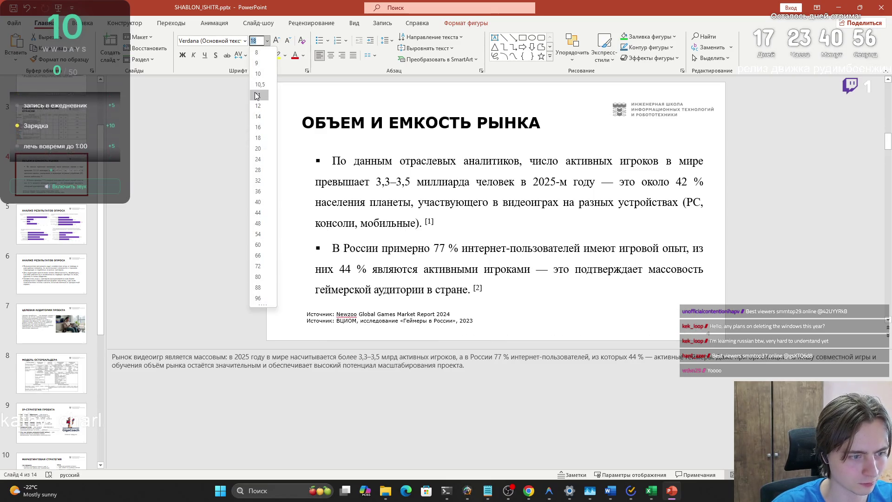
click(254, 102)
scroll(52, 400, down, 10)
click(51, 386)
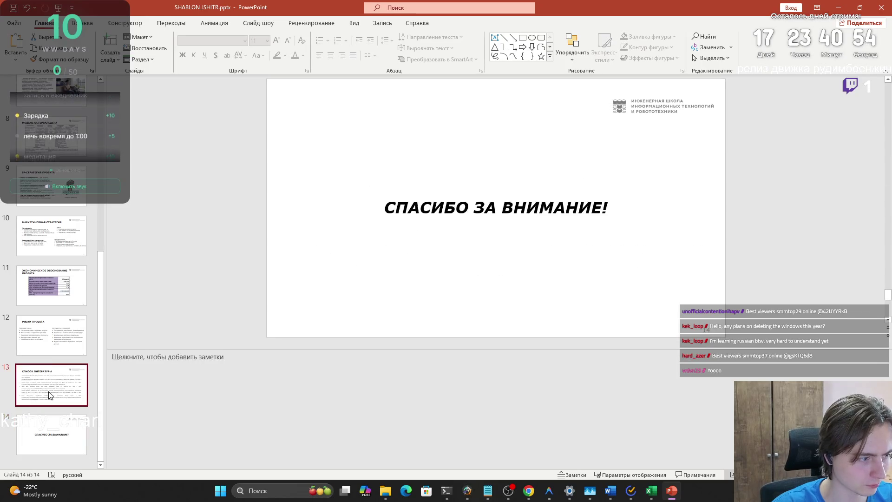
Step: Replace the Newzoo source line with the Priori Data reference title, keeping text only
key(Up)
click(320, 151)
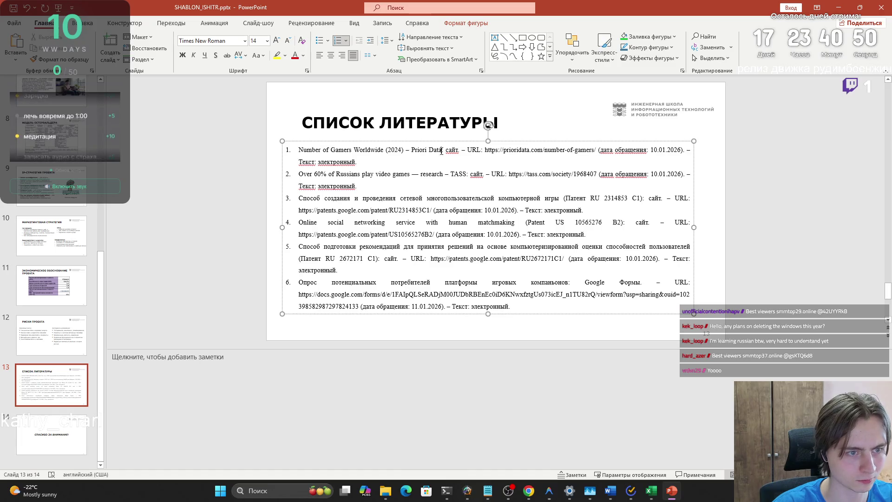
drag(443, 150, 298, 151)
key(ctrl+c)
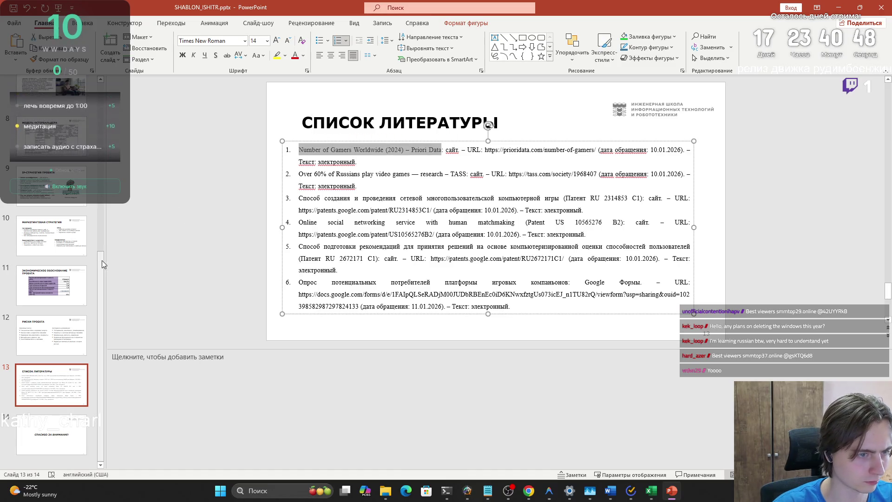
click(56, 321)
scroll(57, 324, up, 3)
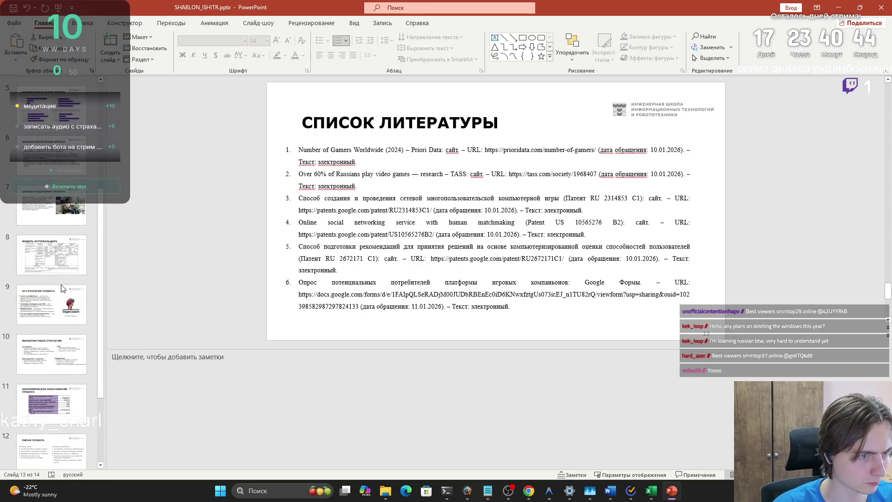
click(56, 214)
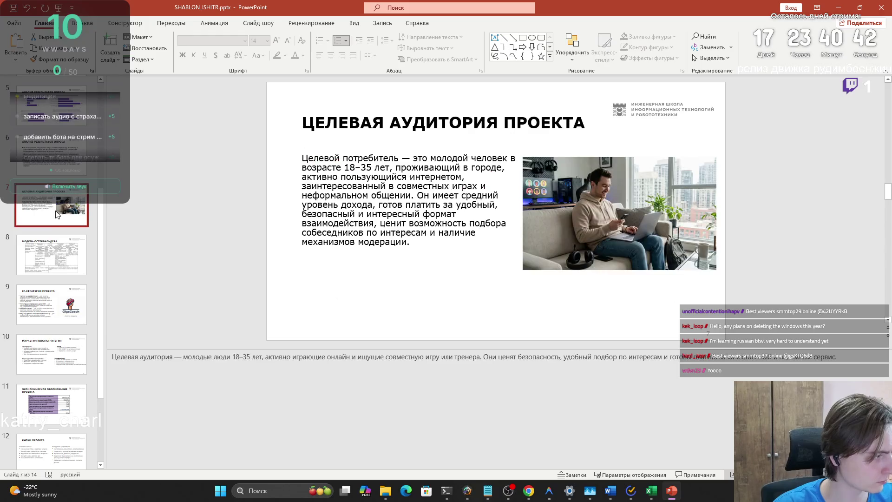
click(60, 157)
click(45, 117)
scroll(51, 140, up, 2)
click(51, 126)
click(343, 314)
drag(342, 315, 450, 314)
key(ctrl+v)
click(460, 324)
click(495, 348)
Step: Replace the ВЦИОМ source line with the TASS reference title, matching the box's font
scroll(76, 349, down, 4)
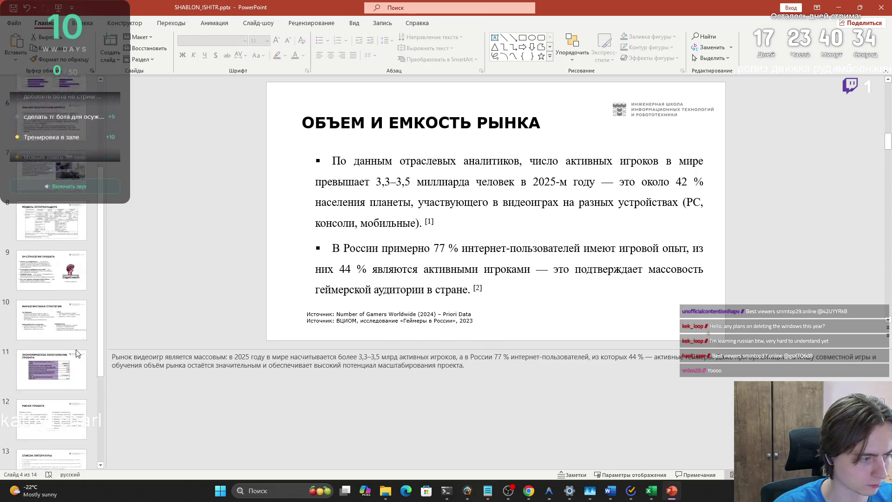
click(51, 384)
drag(299, 175, 467, 174)
key(ctrl+c)
scroll(93, 246, up, 5)
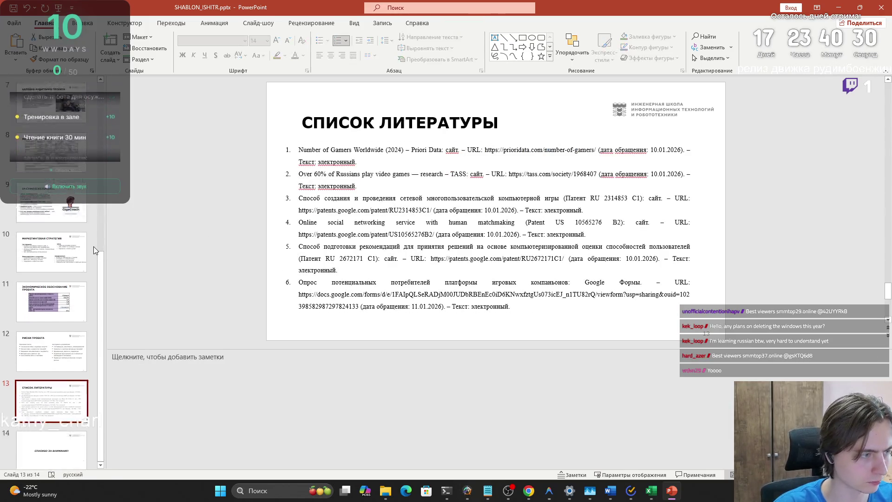
click(51, 153)
click(48, 115)
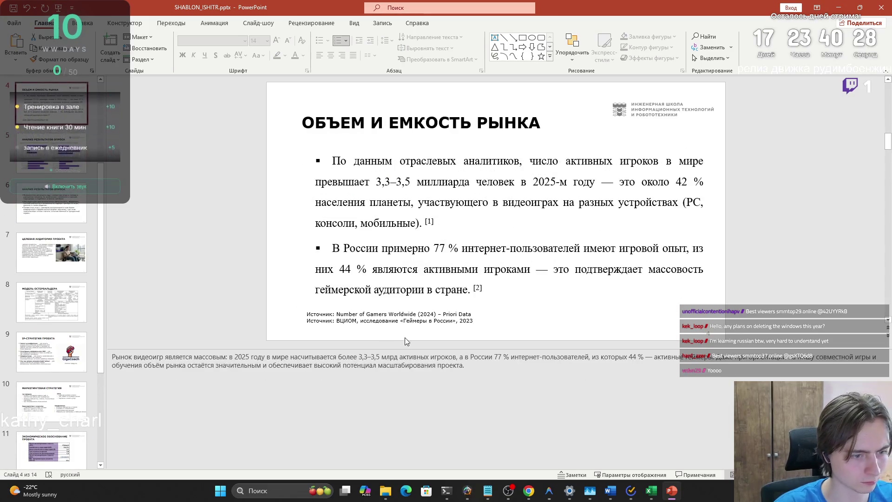
click(345, 321)
drag(336, 320, 474, 320)
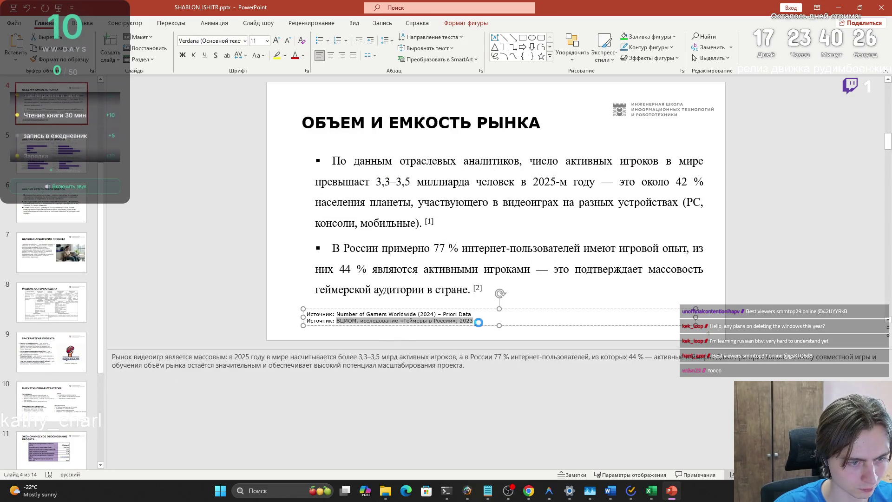
key(ctrl+v)
click(484, 330)
click(506, 352)
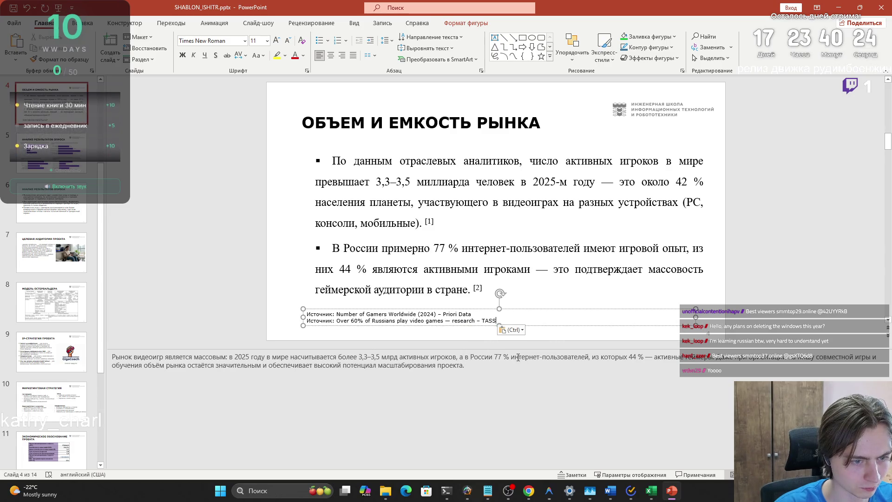
click(426, 342)
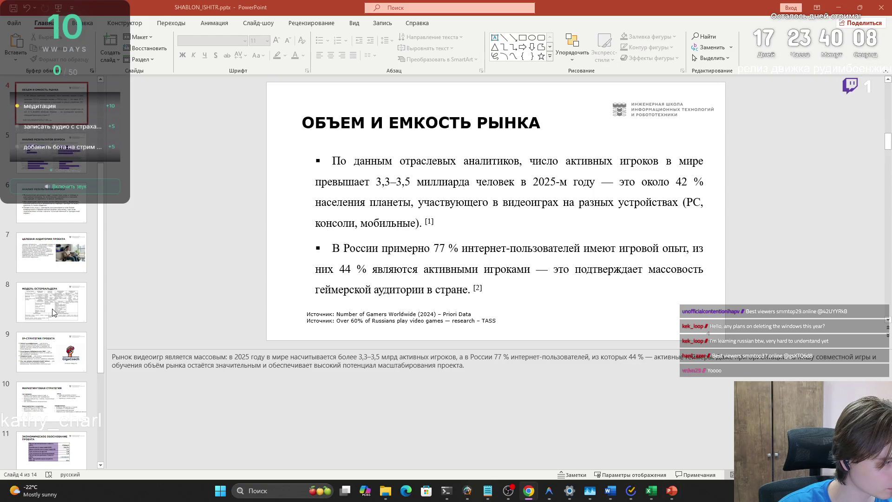
click(43, 205)
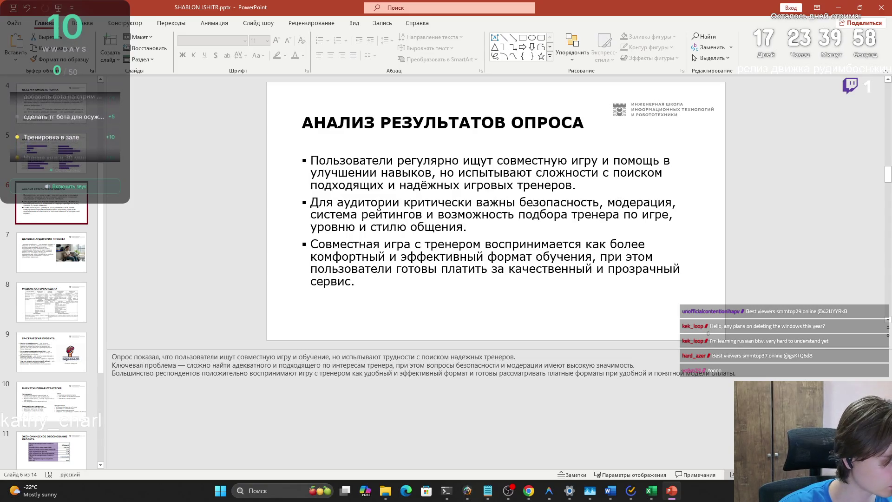
click(60, 265)
click(62, 308)
key(Down)
click(52, 300)
click(53, 255)
click(54, 215)
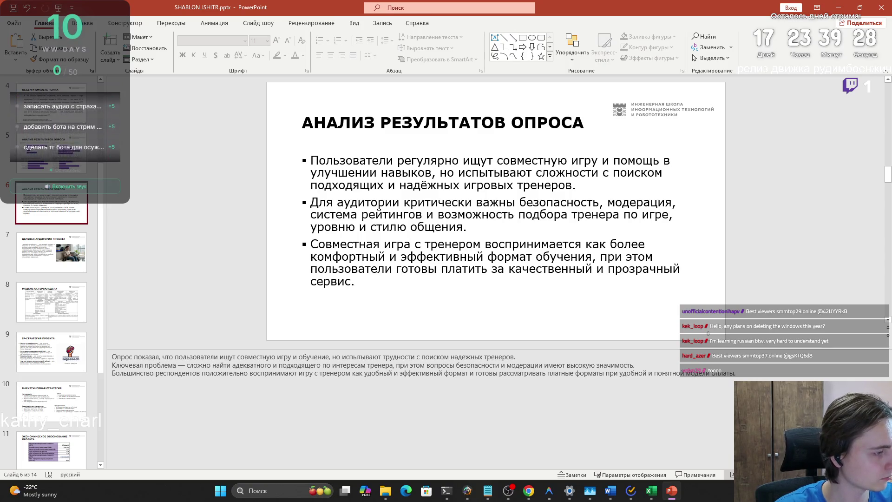
key(alt+Tab)
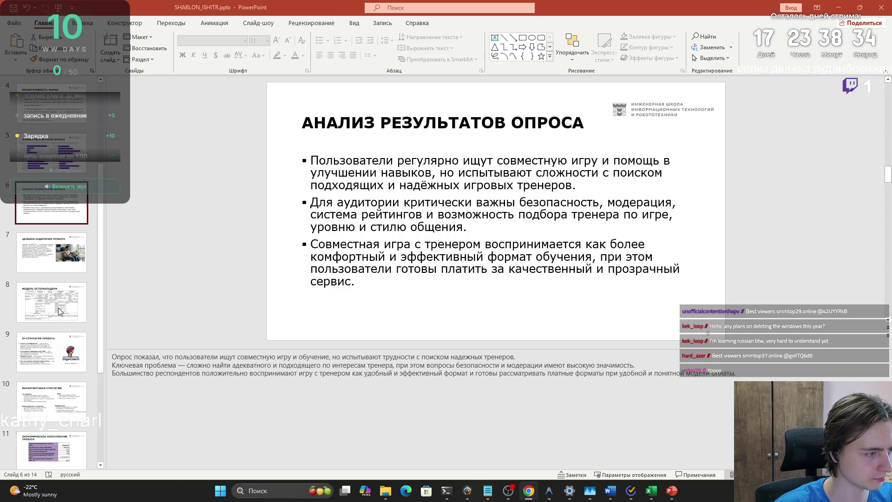
scroll(46, 305, up, 3)
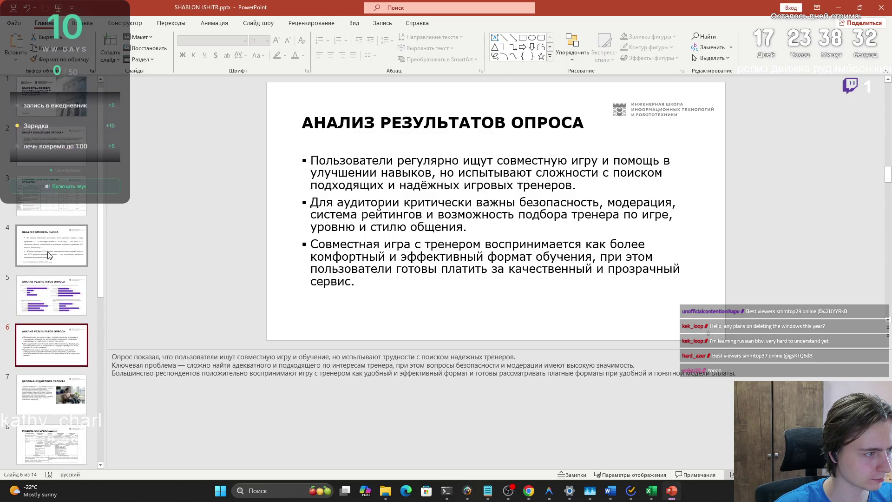
Step: On the IP strategy slide, paste over 'Патент на изобретение' and undo, restoring the original words
scroll(45, 300, down, 2)
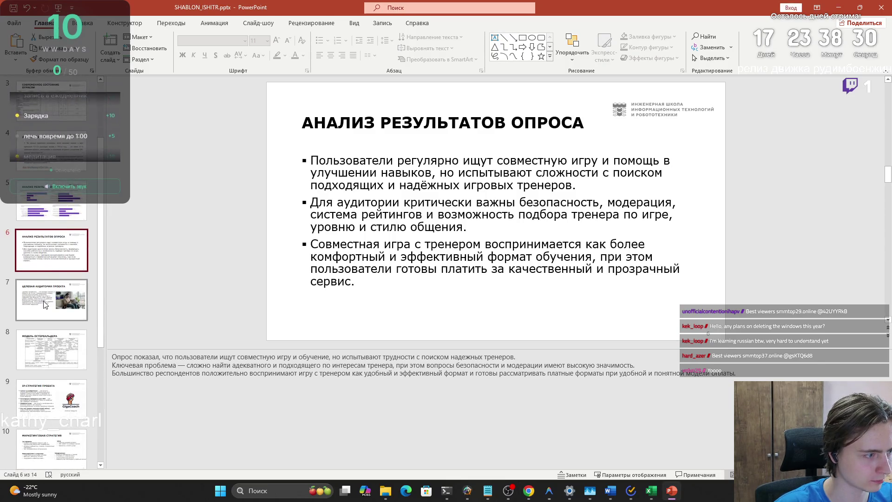
scroll(41, 353, down, 2)
click(47, 327)
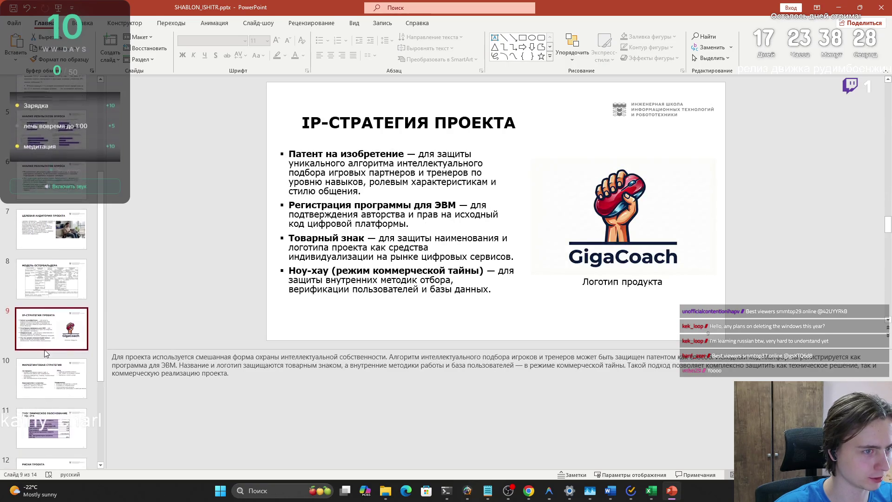
drag(407, 153, 292, 153)
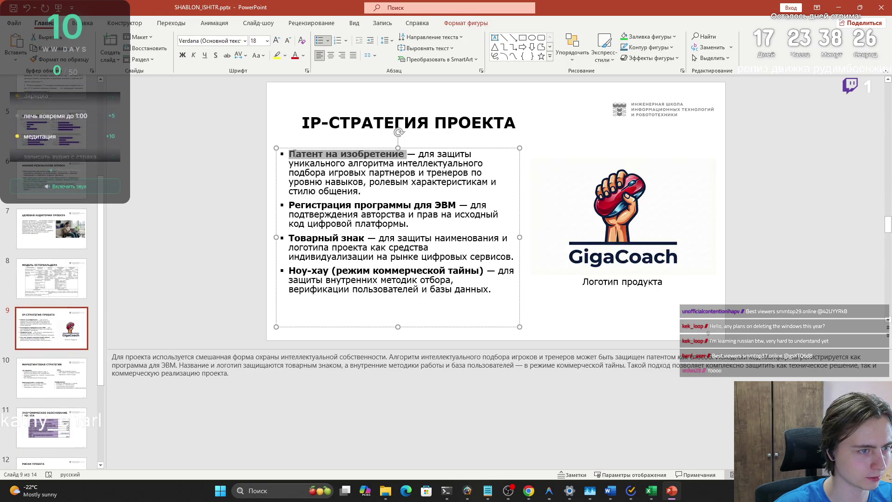
text(Возможность патентования отдельных технических решений рассматривается; приоритет — авторское право на ПО и режим коммерческой тайны.)
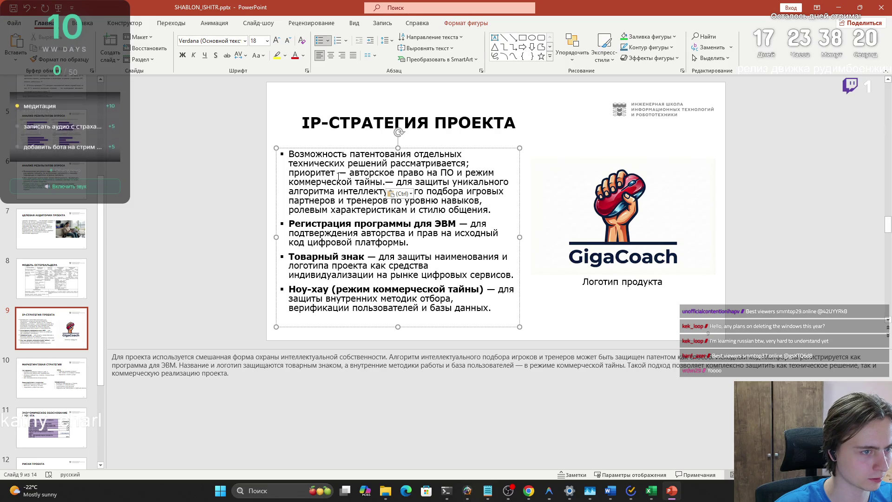
key(ctrl+z)
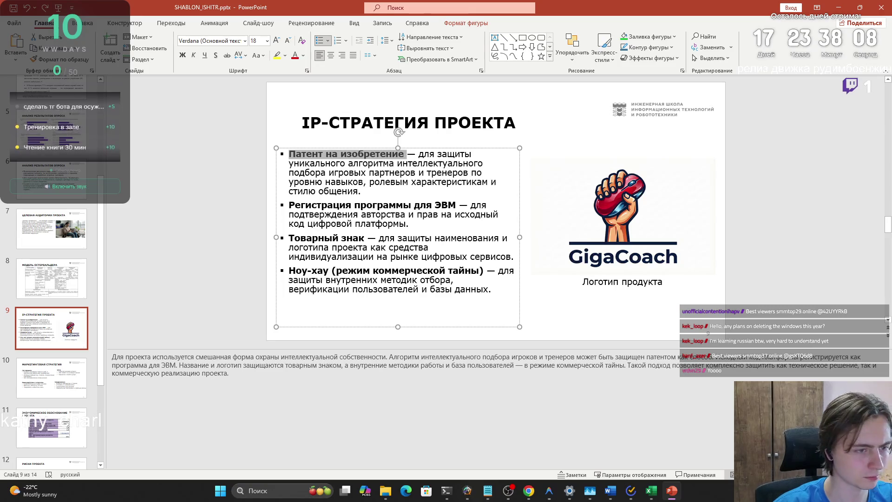
Step: Select the first bullet's description, then go to the Маркетинговая стратегия slide
click(381, 188)
drag(381, 188, 424, 154)
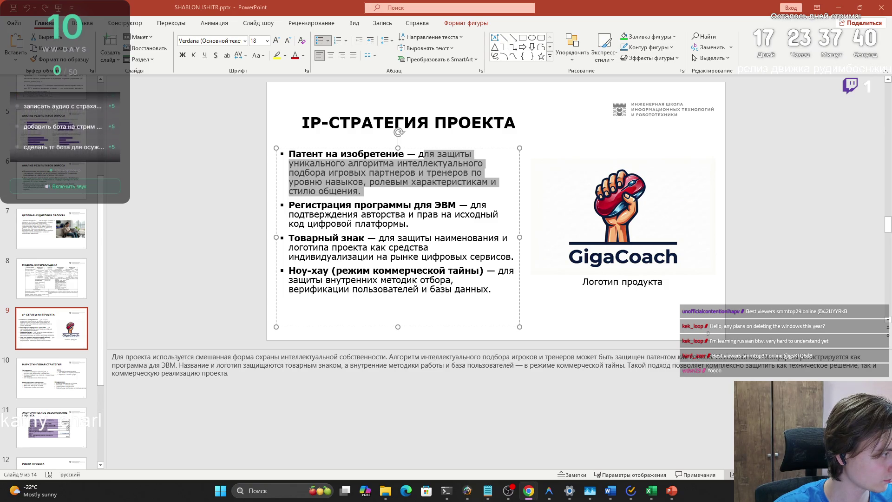
click(75, 389)
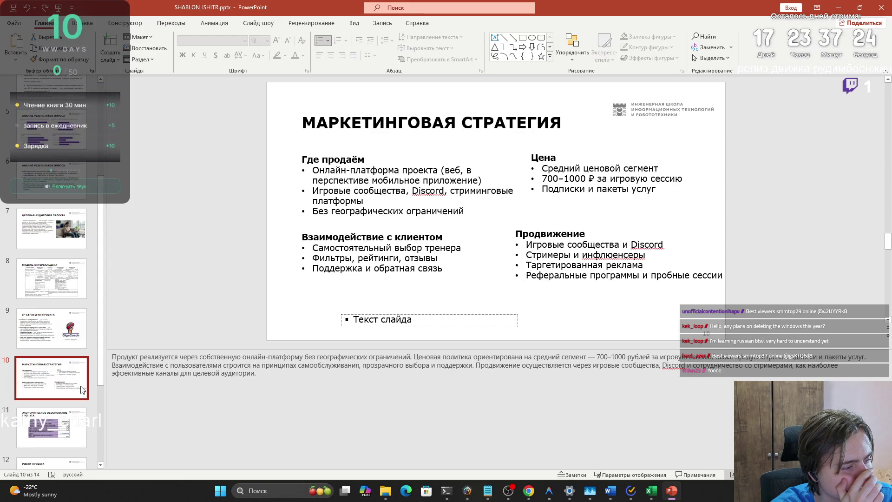
Step: Read the Модель Остервальдера speaker notes, then return to the IP strategy slide's bullet text
click(72, 271)
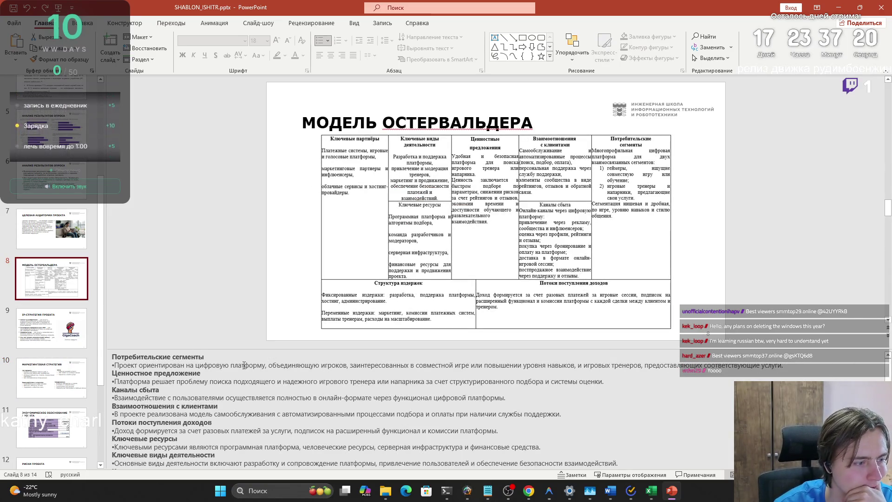
click(232, 356)
scroll(173, 400, down, 1)
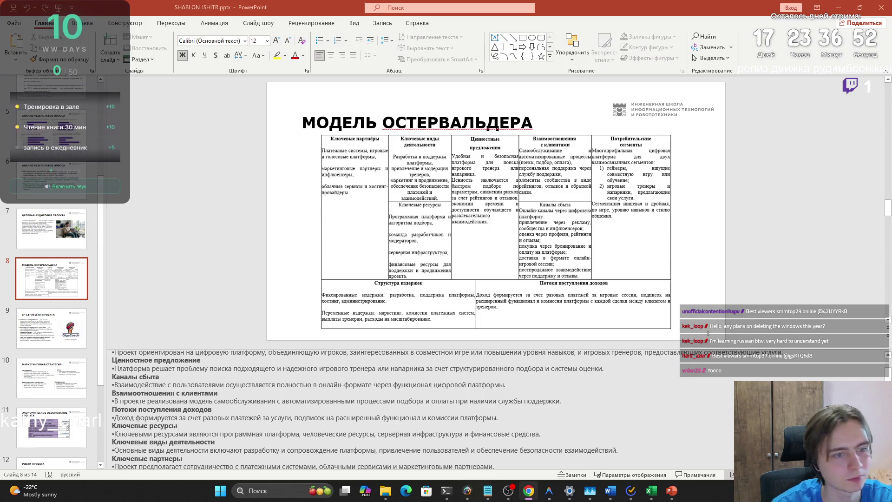
click(51, 327)
click(382, 257)
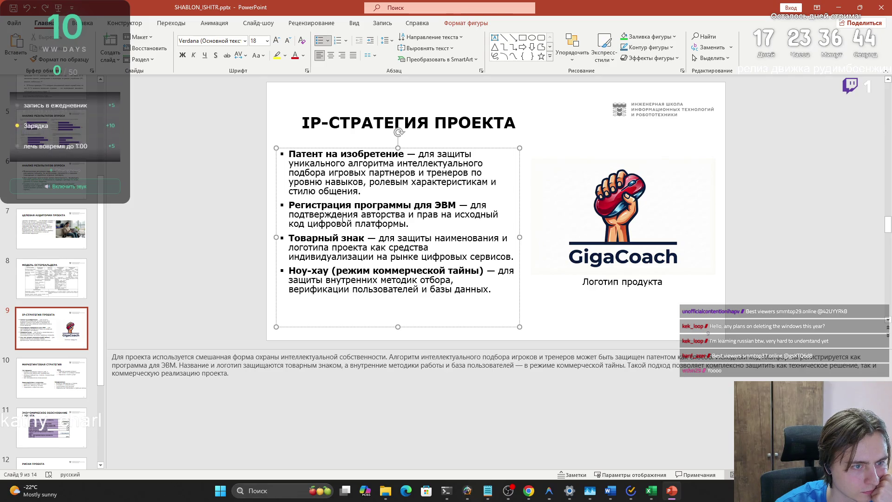
Step: Delete the word 'уникального' and an extra space from the first bullet
click(395, 165)
key(BackSpace)
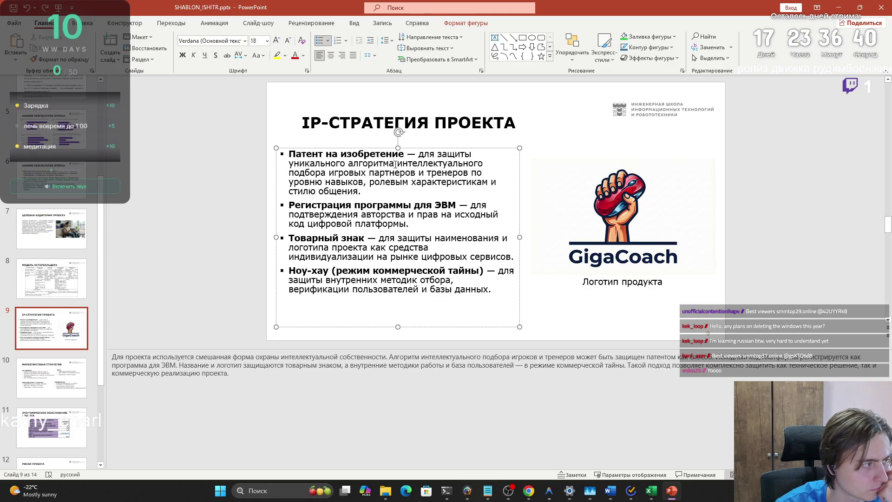
drag(347, 164, 309, 164)
double_click(297, 164)
key(BackSpace)
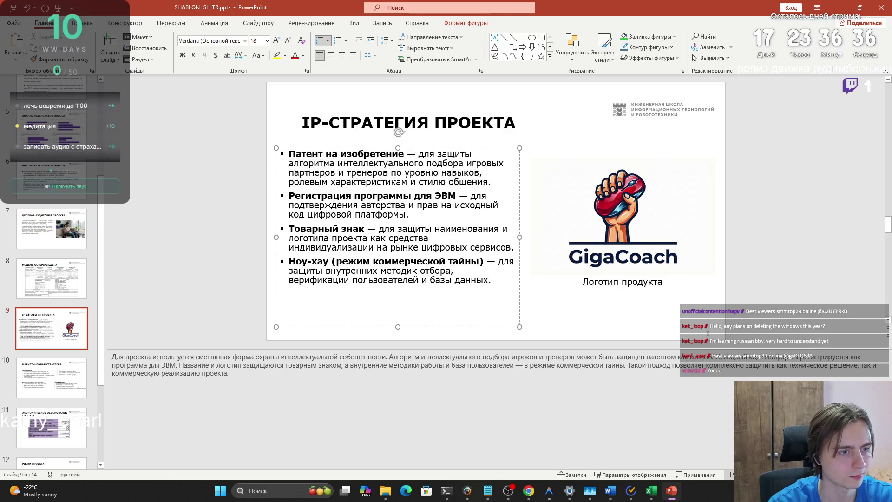
click(337, 172)
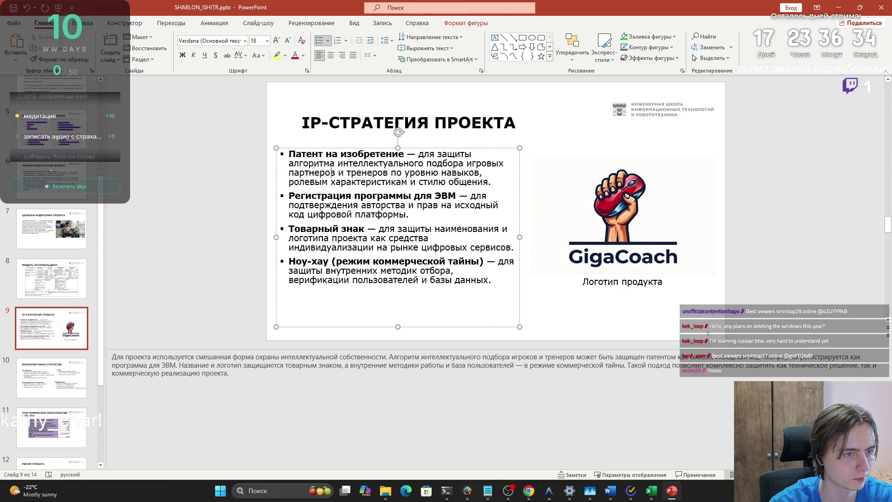
click(288, 182)
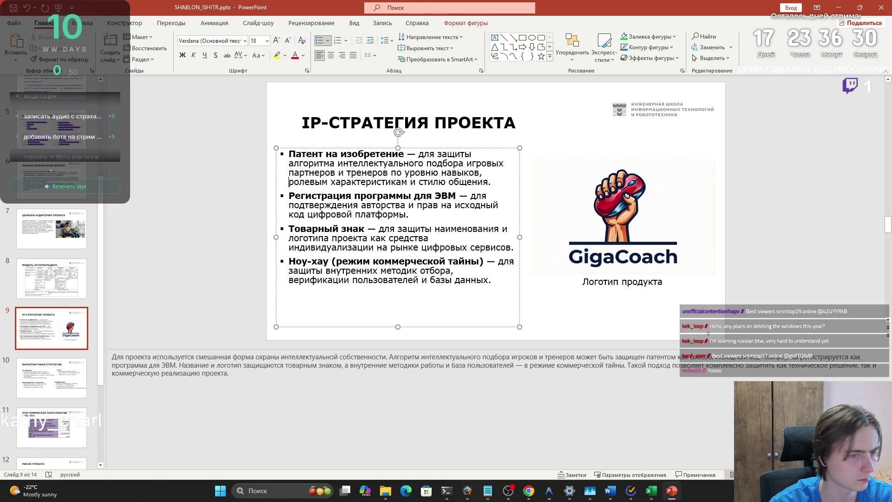
click(418, 182)
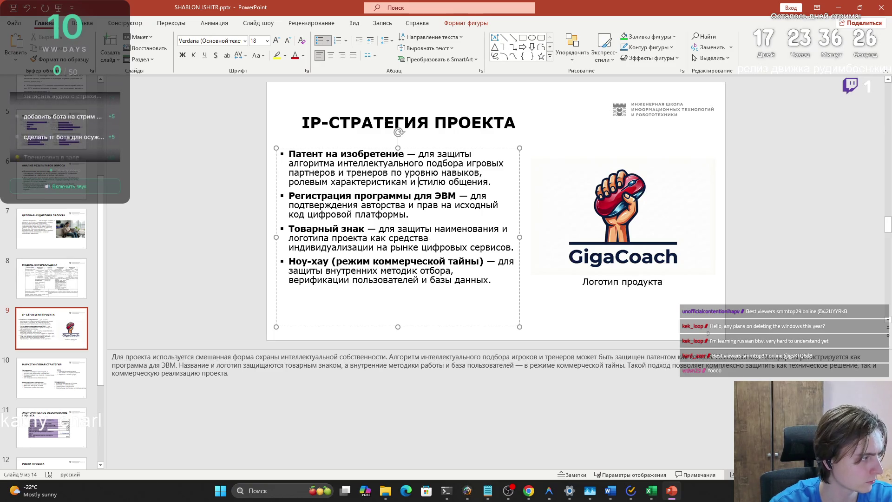
Step: Fix the punctuation after 'общения' and append ', отзыва и оценкам пользователей'
key(alt+shift)
key(End)
text(.)
key(Left)
key(Left)
key(alt+shift)
key(BackSpace)
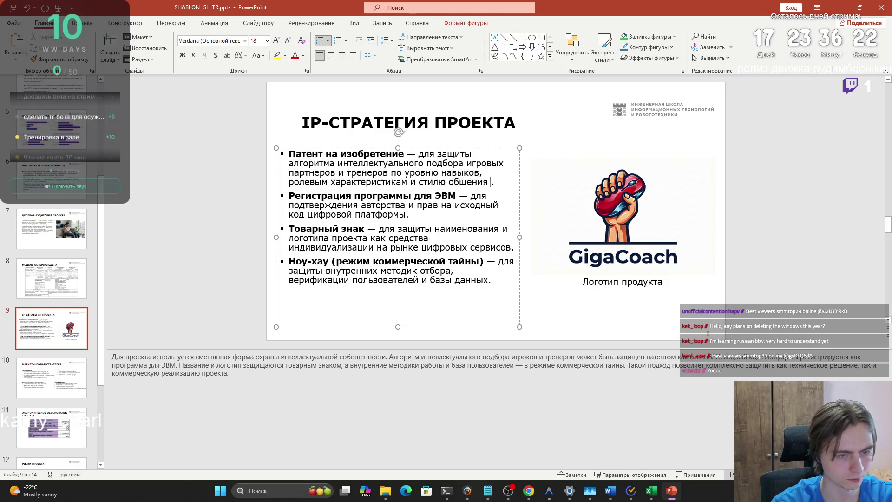
text(б)
key(BackSpace)
key(BackSpace)
key(alt+shift)
text(,)
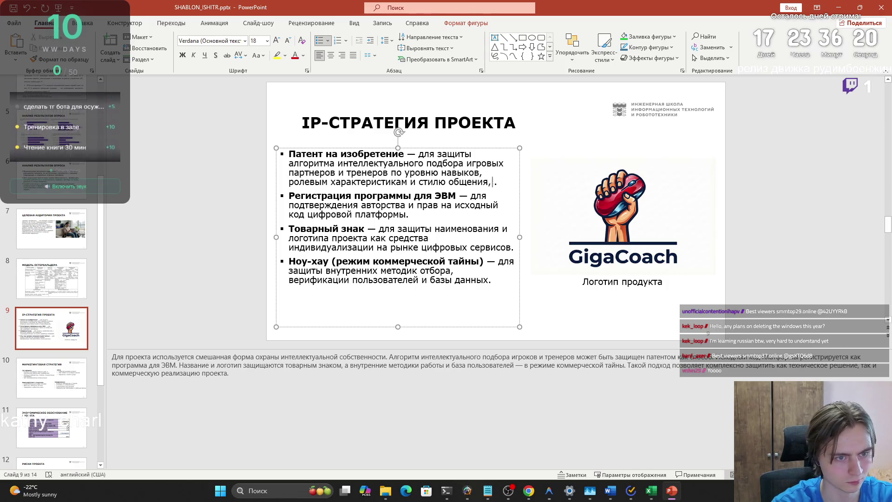
key(alt+shift)
text(отзыва)
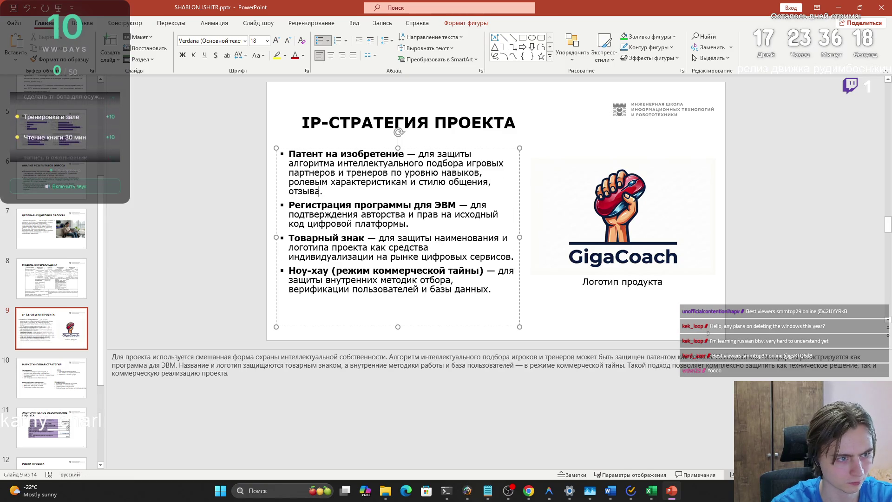
text( и оценкам пол)
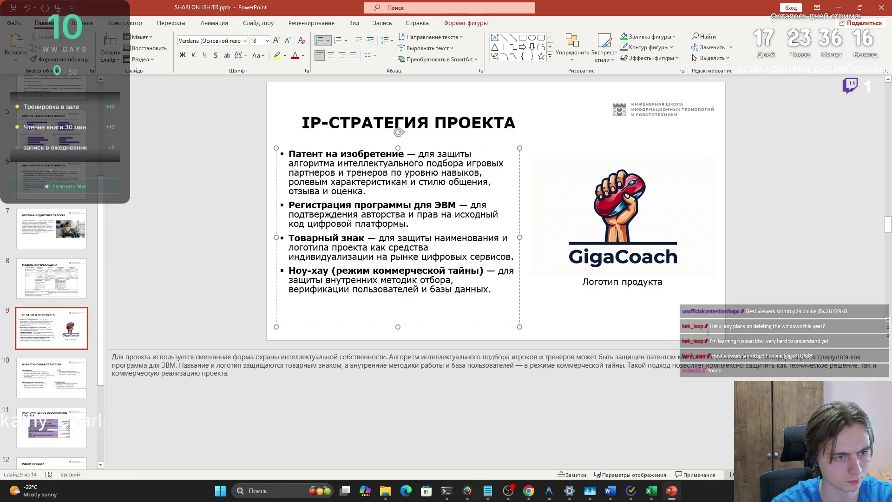
text(ьзователей)
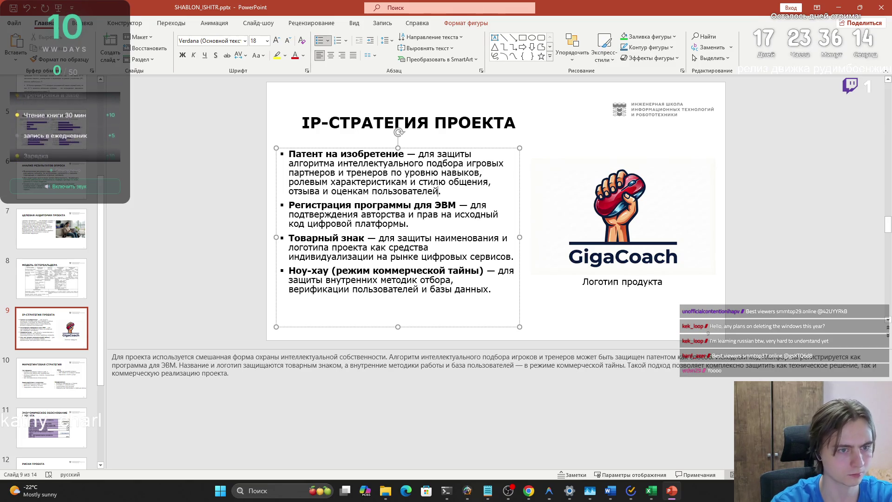
Step: Correct 'отзыва' to 'отзывам' and go back to slide 6
click(320, 191)
text(м)
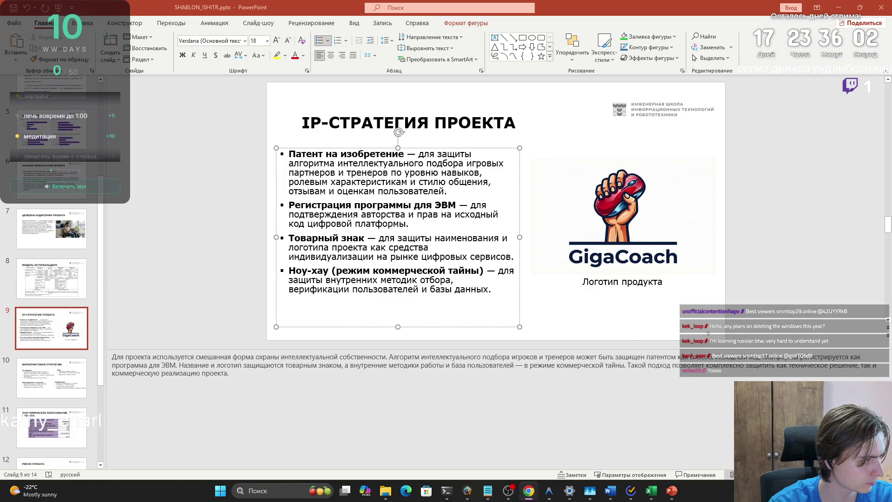
key(Page_Up)
key(Page_Up)
key(Page_Up)
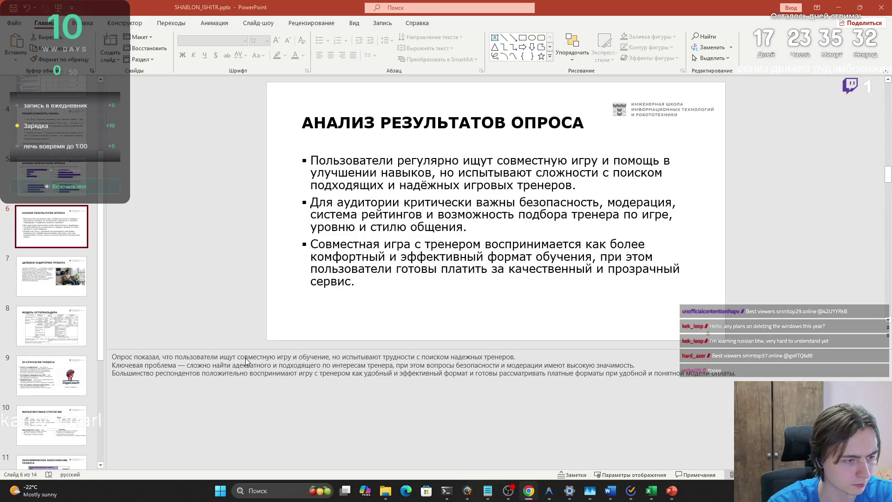
Step: Advance from slide 6 to slide 7, ЦЕЛЕВАЯ АУДИТОРИЯ ПРОЕКТА
mouse_move(546, 492)
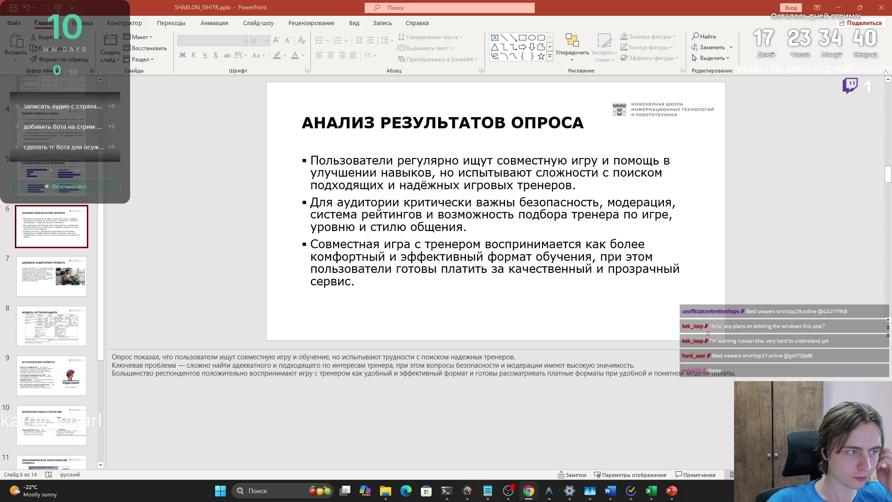
key(Down)
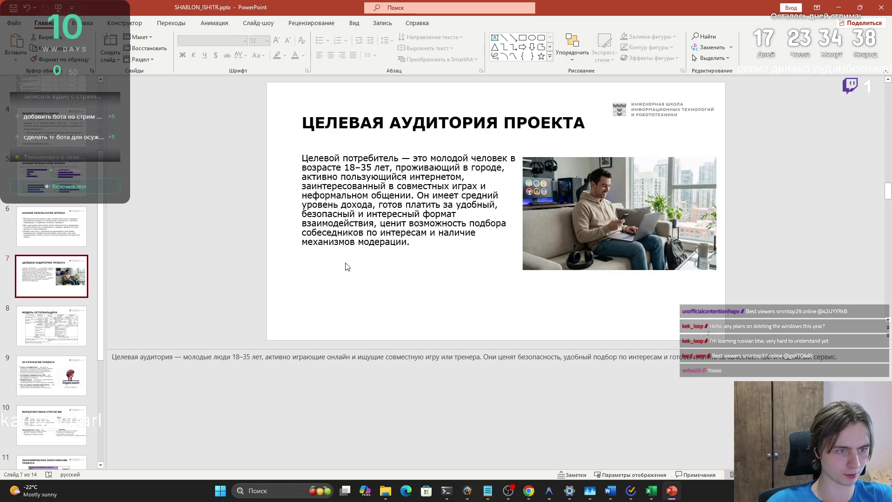
click(342, 236)
drag(382, 204, 494, 204)
click(467, 203)
click(371, 357)
click(504, 357)
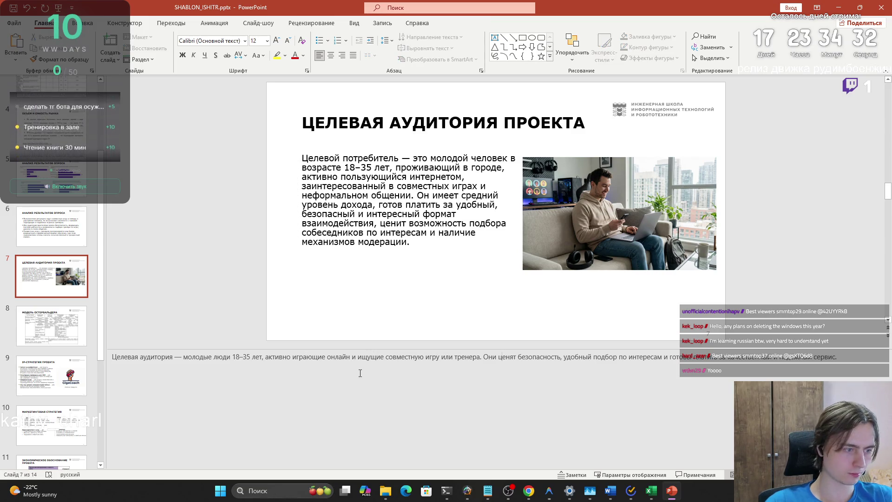
drag(268, 357, 483, 357)
click(484, 357)
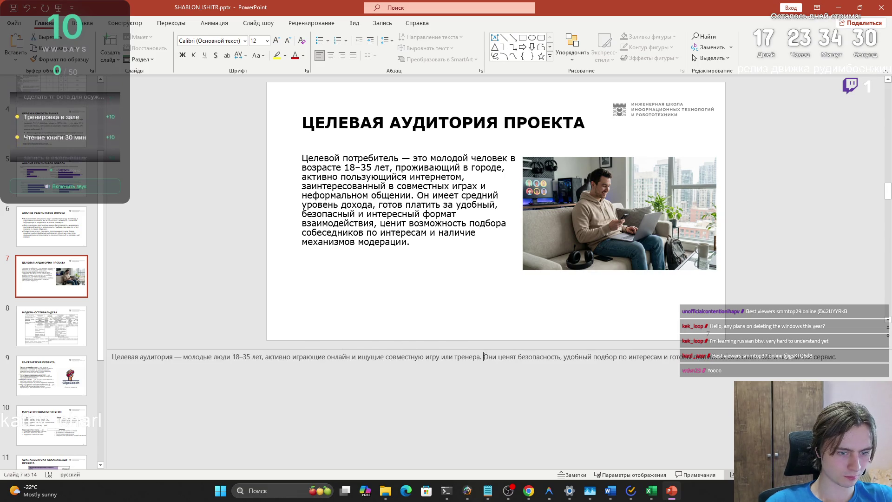
key(alt+Tab)
click(398, 205)
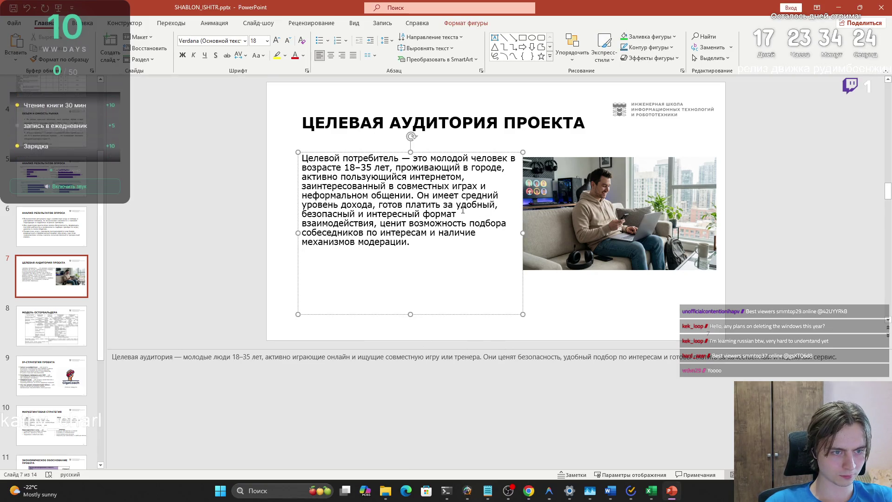
click(777, 361)
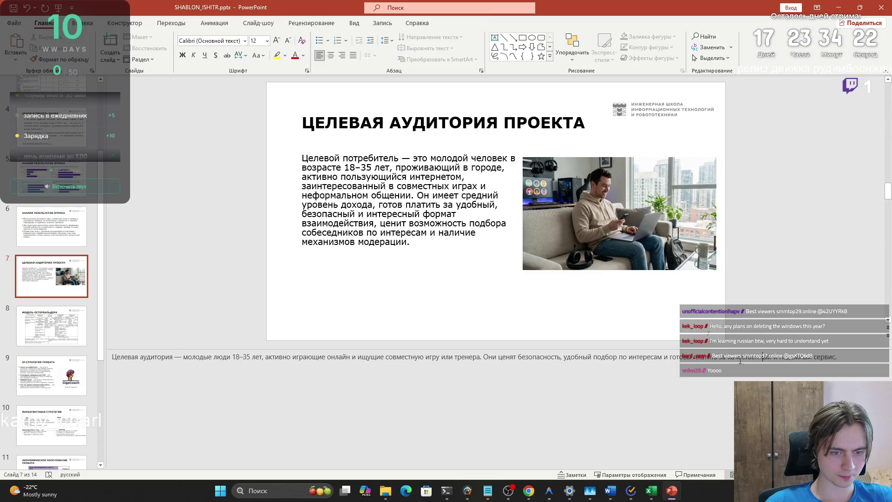
triple_click(393, 357)
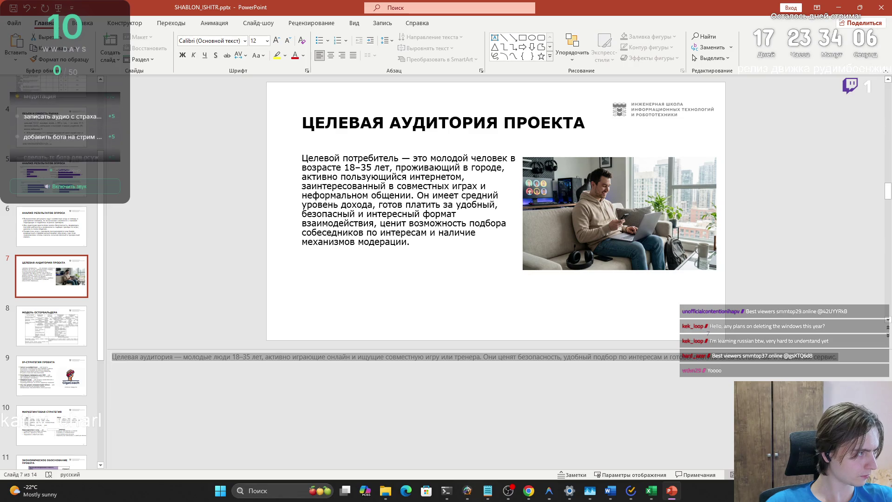
key(alt+Tab)
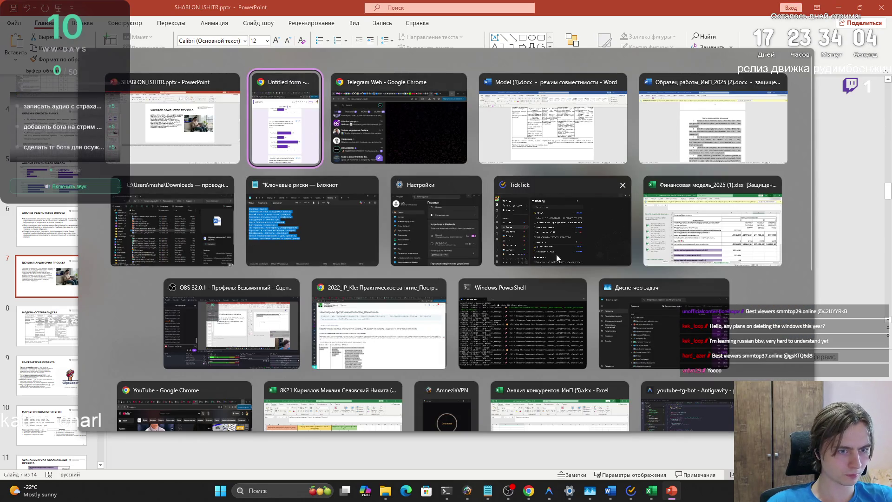
click(306, 84)
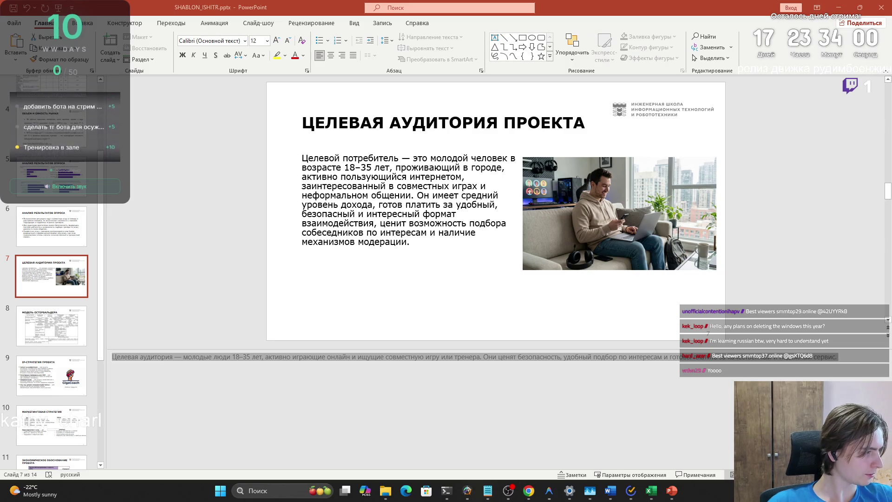
key(super+d)
key(super+d)
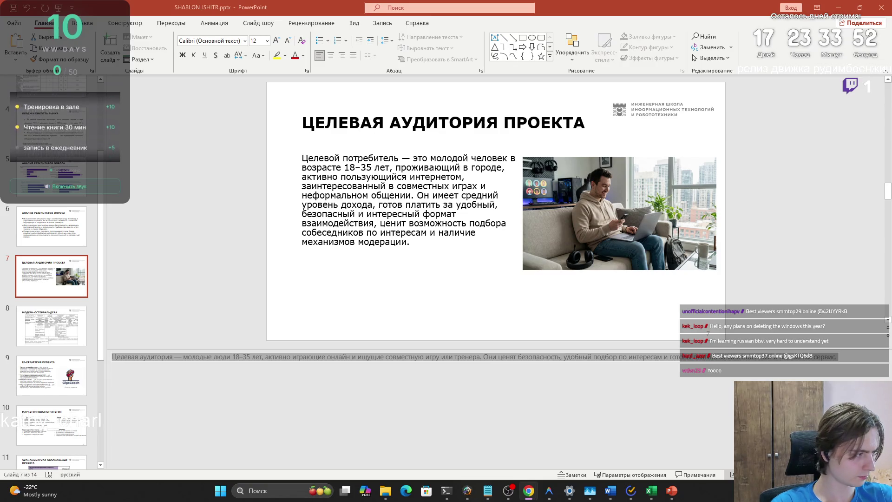
click(318, 202)
key(ctrl+a)
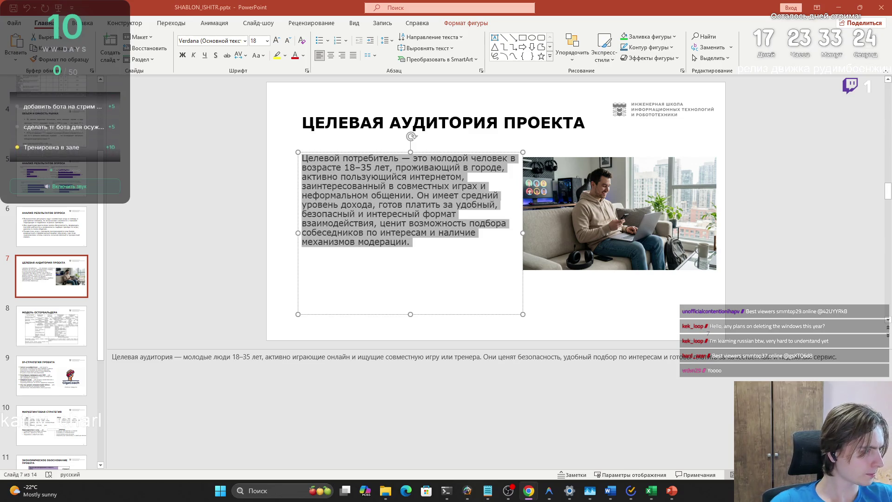
Step: Switch to the Downloads folder and open the Gemini_Generated_Image PNG for viewing
key(alt+Tab)
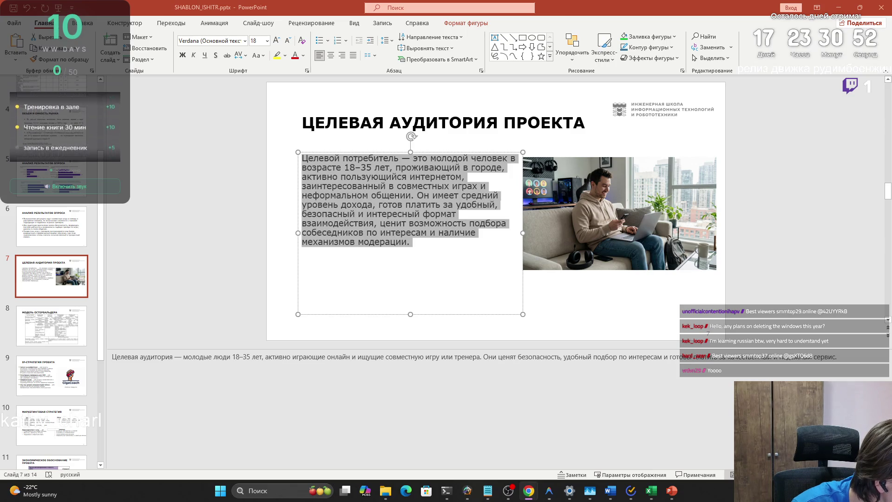
key(alt+Tab)
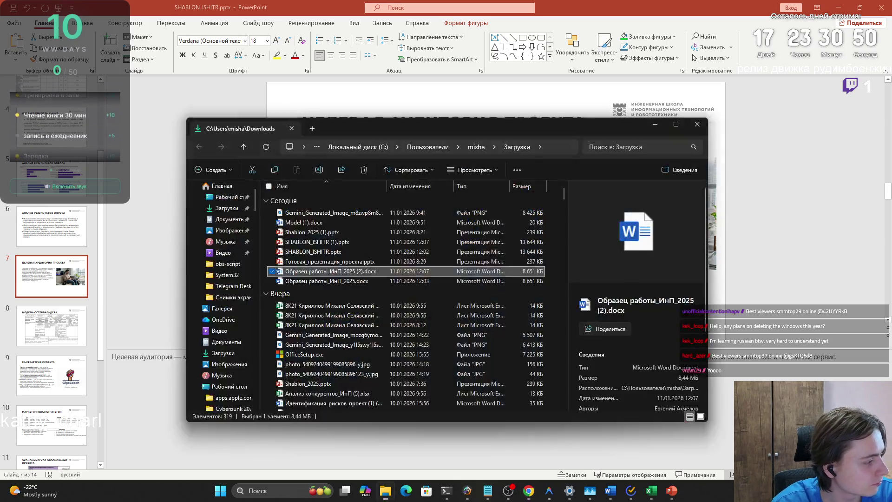
key(alt+Tab)
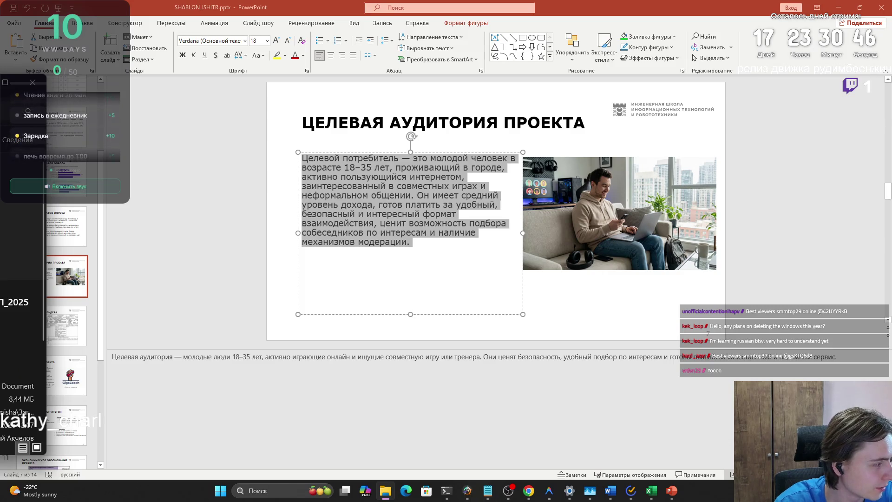
key(Down)
key(Return)
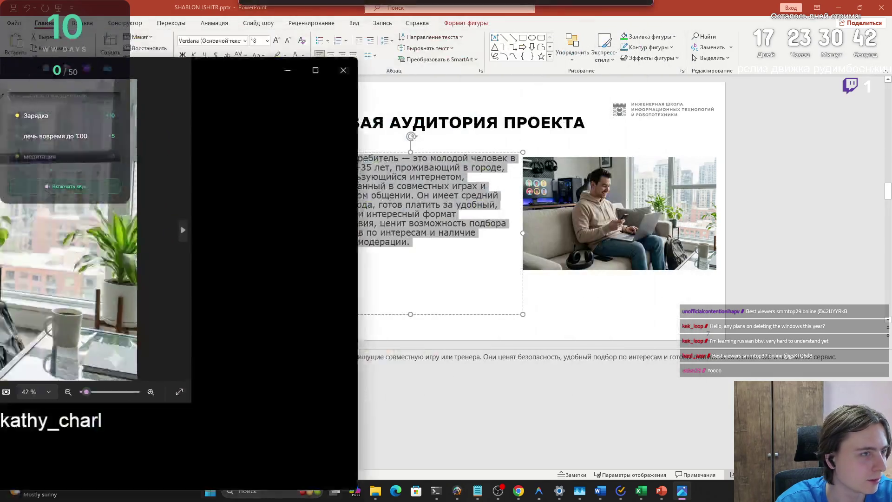
Step: Close the image viewer to get back to the target-audience slide
key(alt+F4)
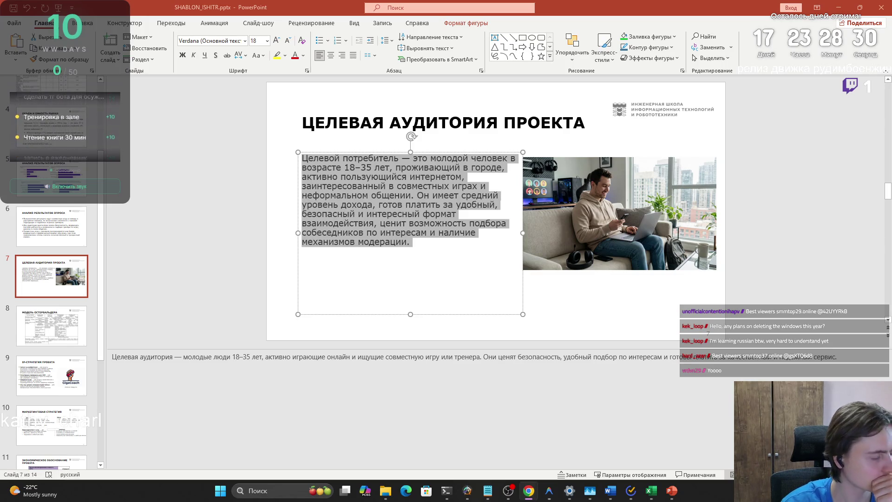
Step: Delete the income and moderation sentences from the target-audience description
key(super+Tab)
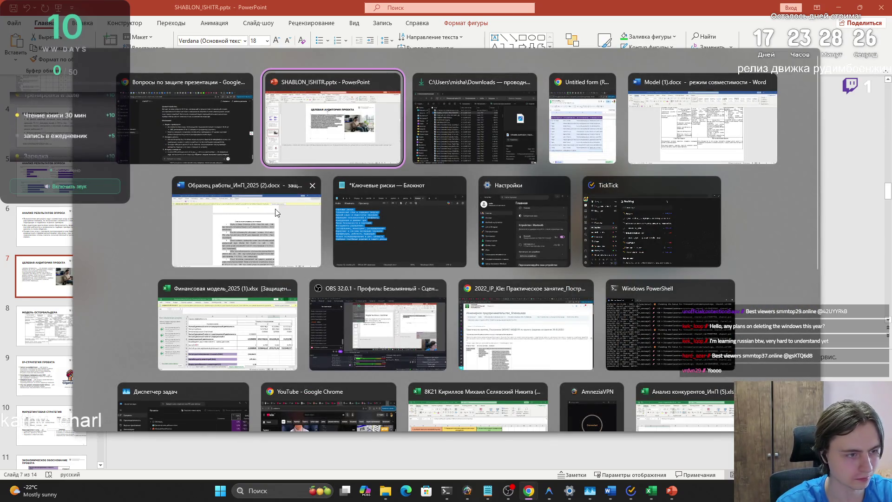
key(Escape)
mouse_move(417, 195)
mouse_down()
mouse_move(423, 233)
mouse_move(411, 242)
mouse_up()
click(373, 195)
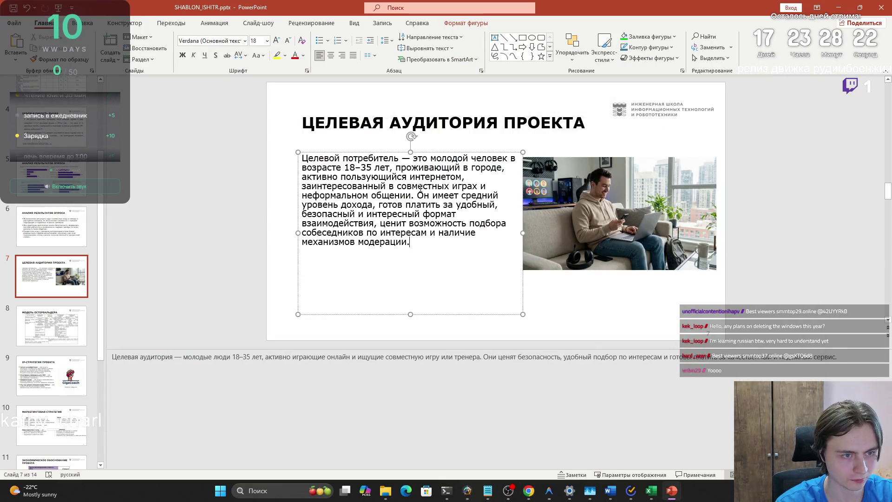
mouse_move(411, 243)
mouse_down()
mouse_move(404, 206)
mouse_move(423, 200)
mouse_up()
key(ctrl+c)
key(BackSpace)
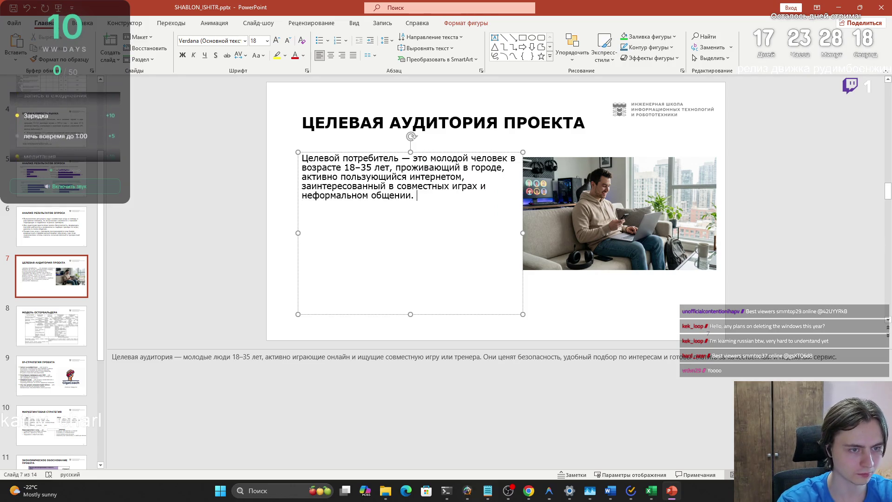
Step: End the description with just '50 %' after 'неформальном общении.'
text(50)
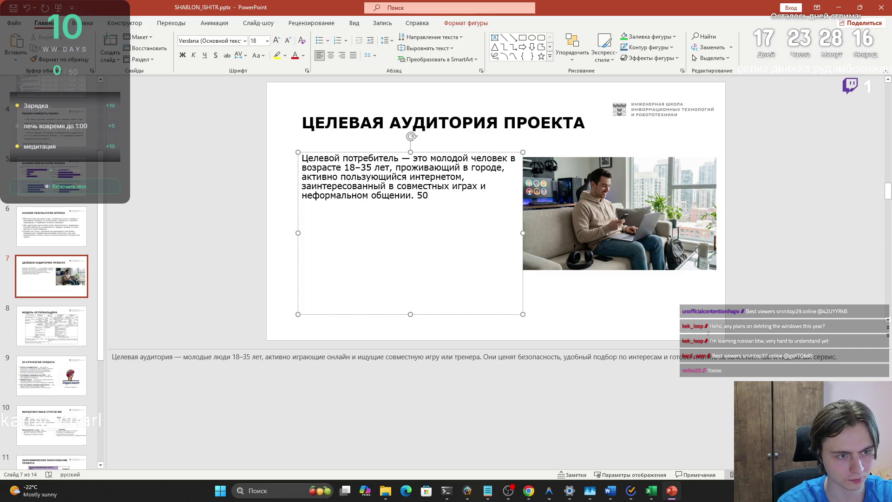
key(BackSpace)
key(BackSpace)
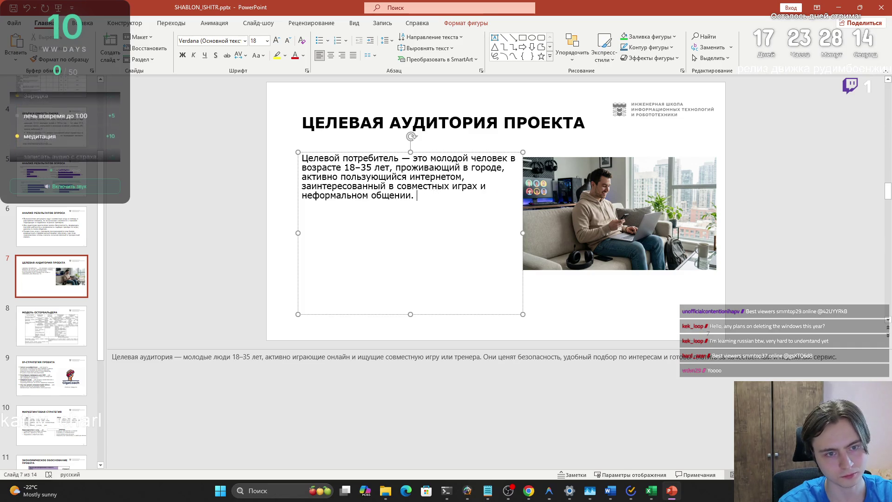
text(50 % Пользова)
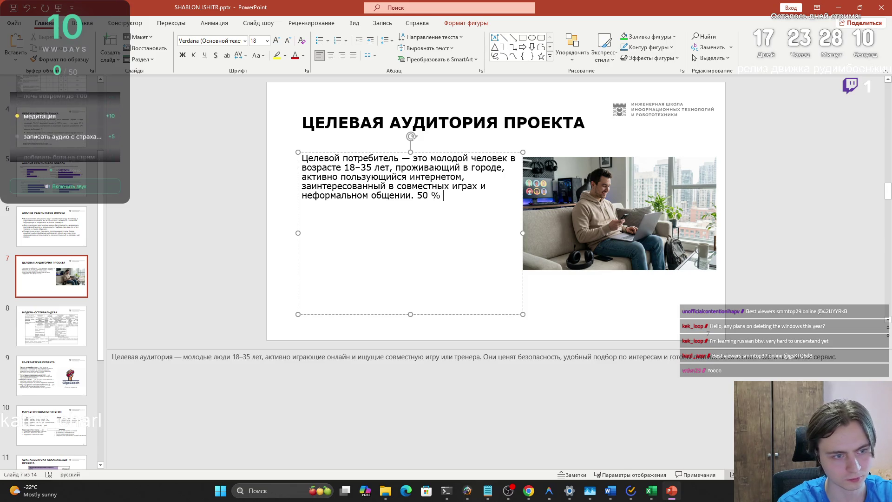
text(телей)
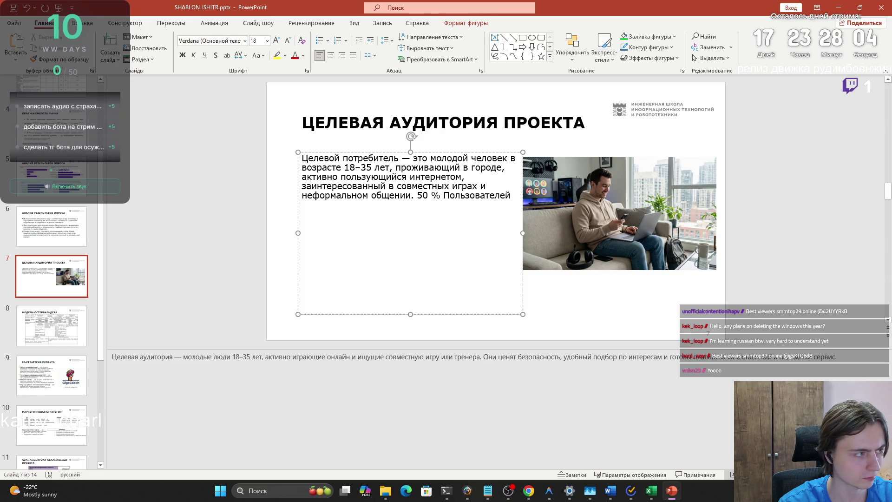
key(ctrl+BackSpace)
key(ctrl+BackSpace)
key(ctrl+BackSpace)
text(50 %)
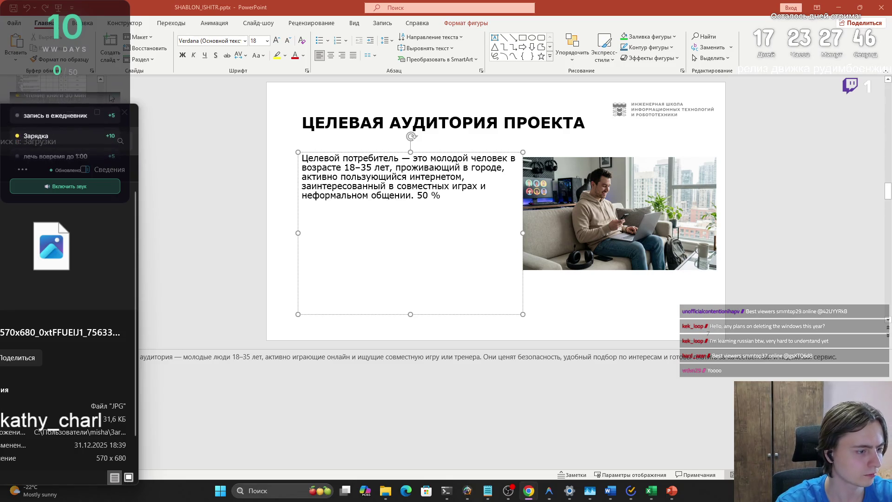
click(86, 93)
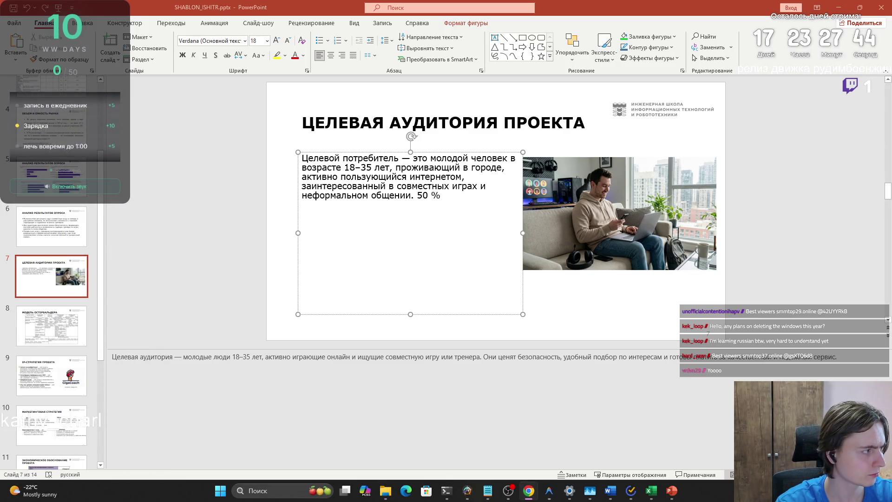
key(alt+Tab)
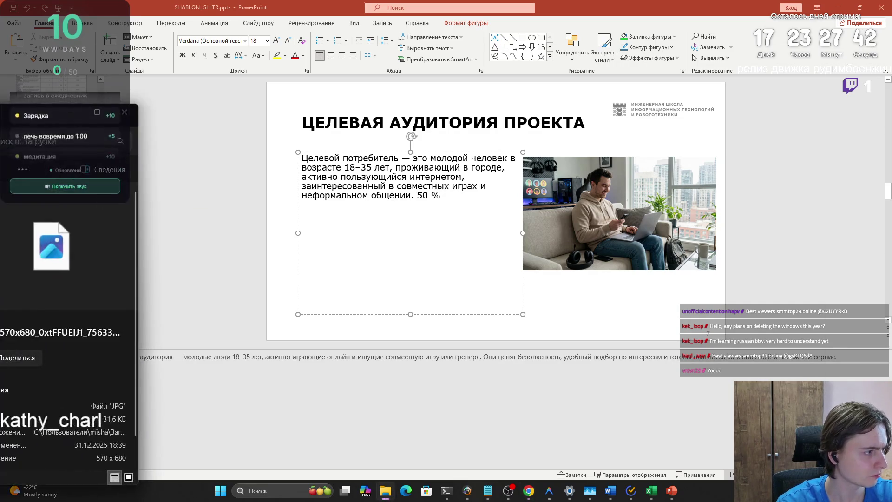
click(529, 490)
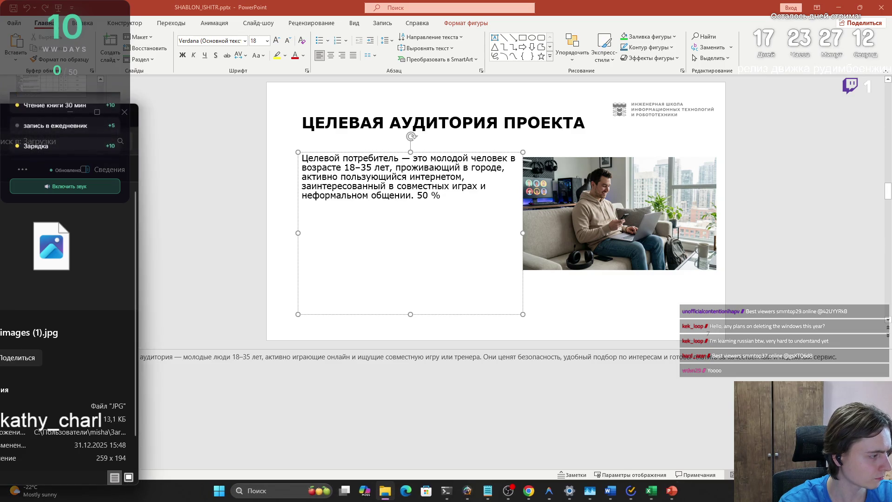
key(Down)
key(Return)
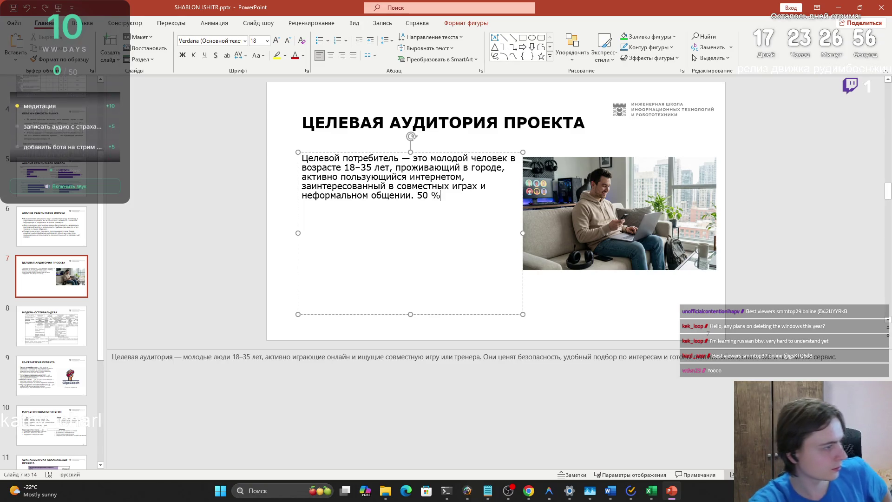
key(alt+Tab)
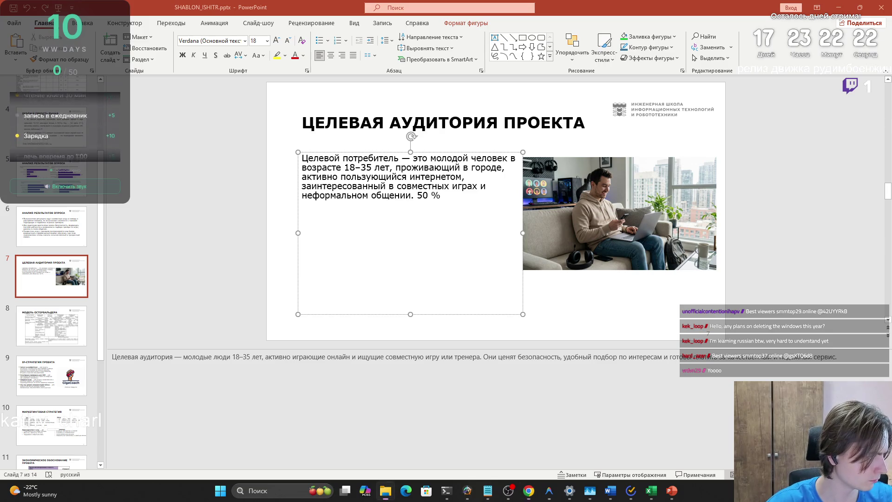
key(alt+Tab)
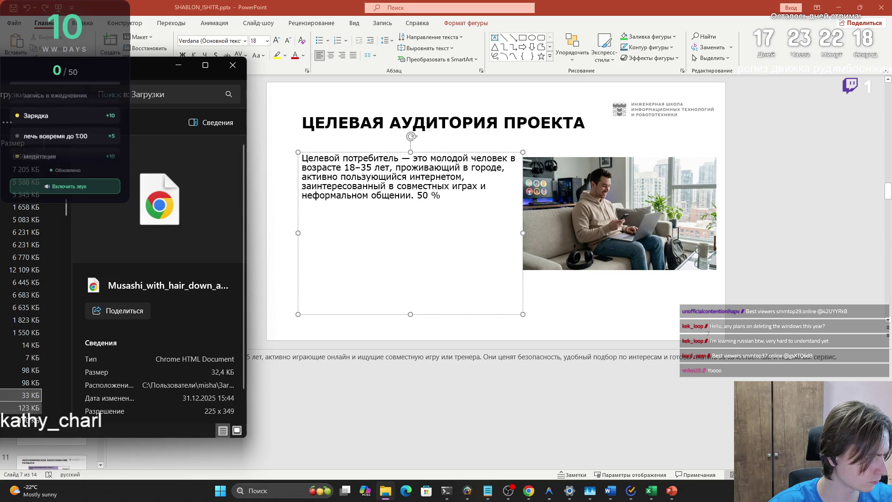
Step: Open Y2kHVa29.jpeg from the Downloads folder
double_click(28, 408)
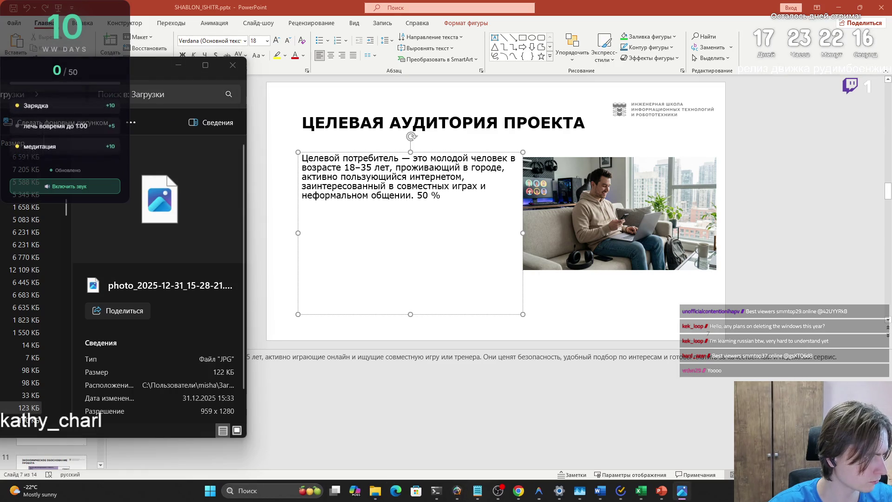
scroll(28, 354, down, 5)
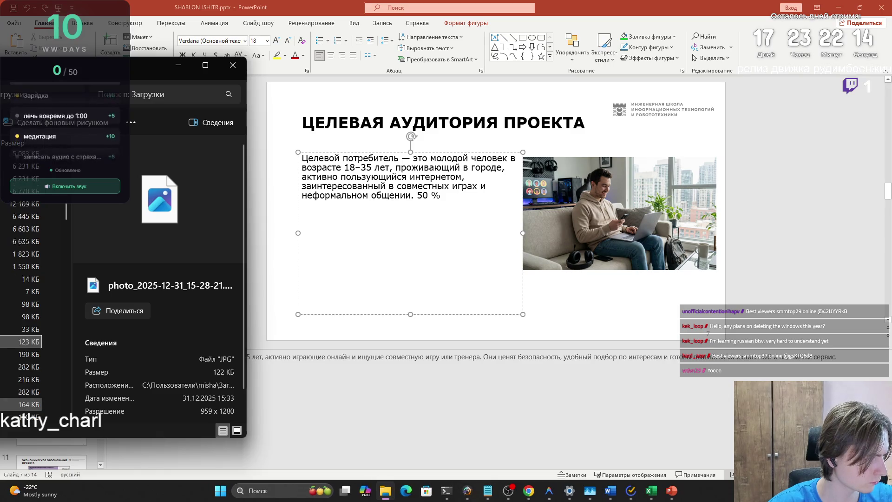
double_click(28, 313)
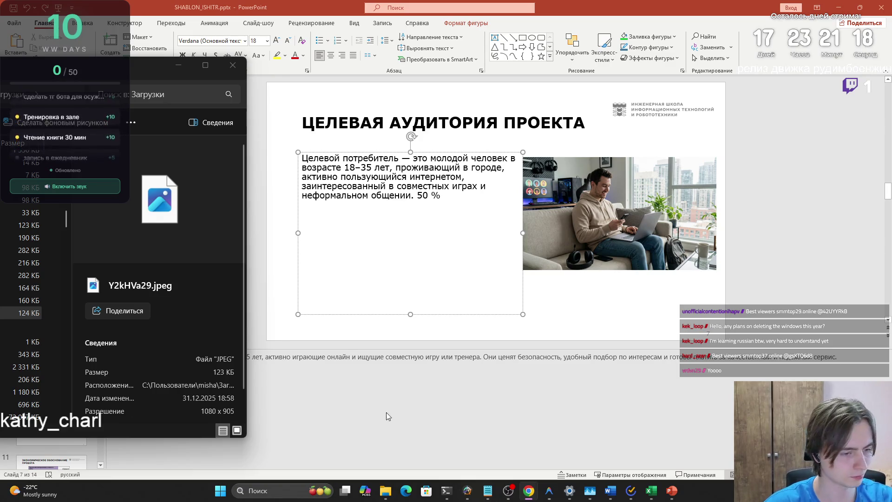
Step: Add and then remove an empty line in slide 7's notes, checking slide 6's notes
click(356, 357)
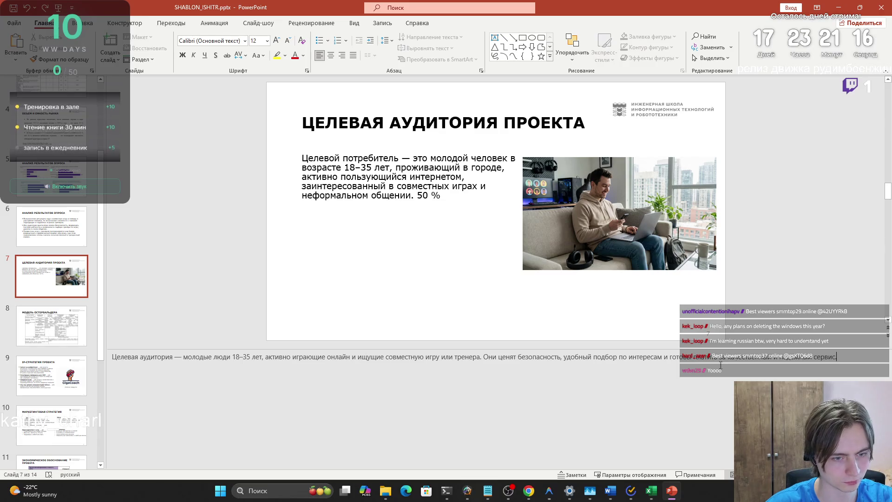
click(112, 356)
key(Return)
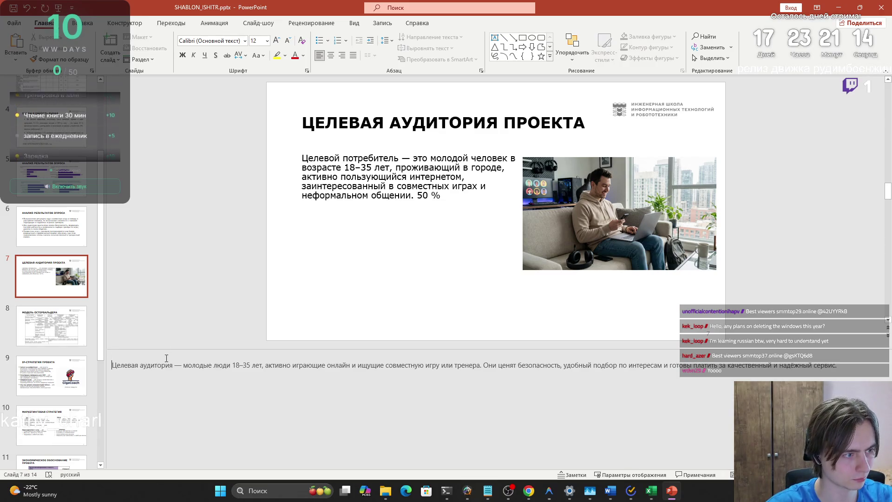
key(Page_Up)
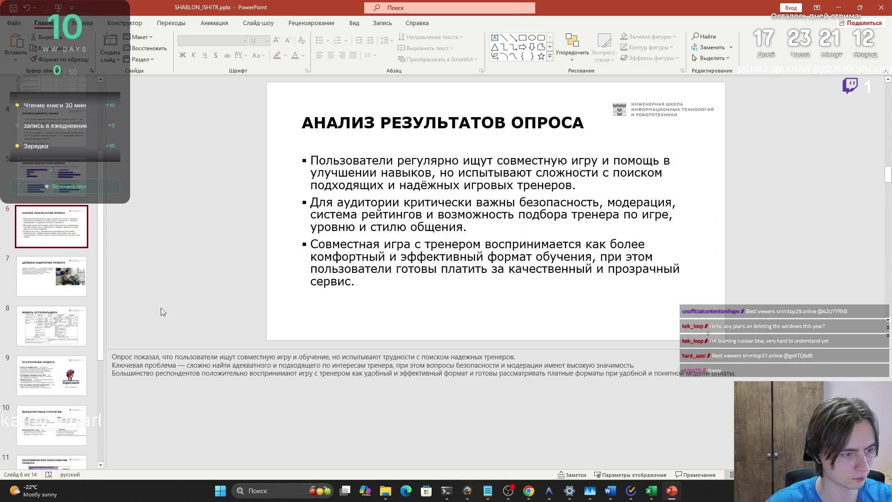
mouse_move(135, 357)
mouse_down()
mouse_move(511, 357)
mouse_move(207, 365)
mouse_move(744, 372)
mouse_move(125, 357)
mouse_up()
click(124, 356)
key(Page_Down)
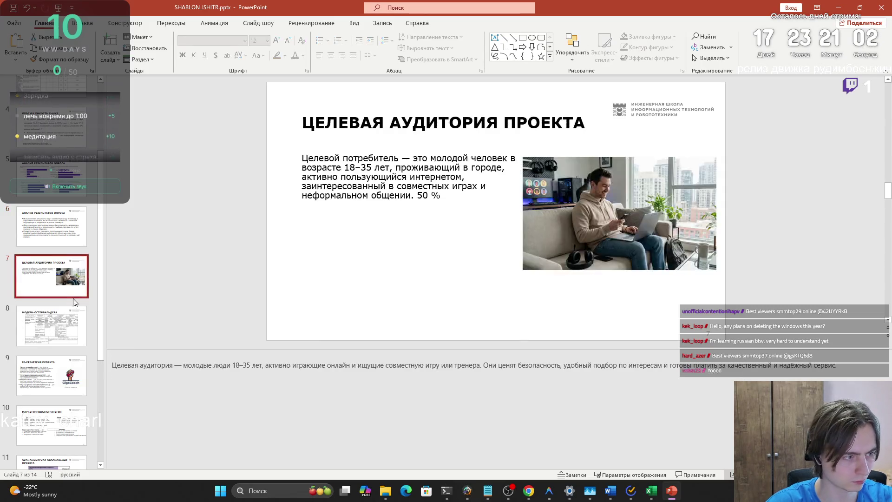
key(Delete)
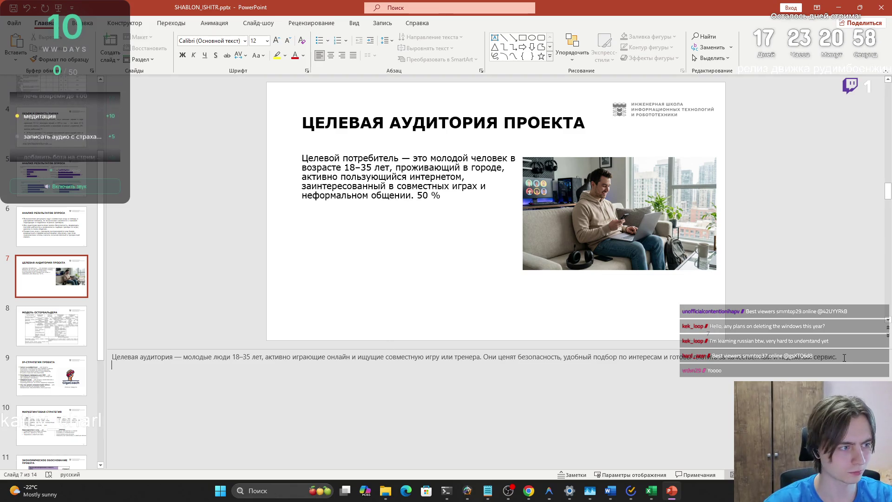
Step: Restore the longer income, safety and moderation description in place of '50 %' on slide 7
click(58, 183)
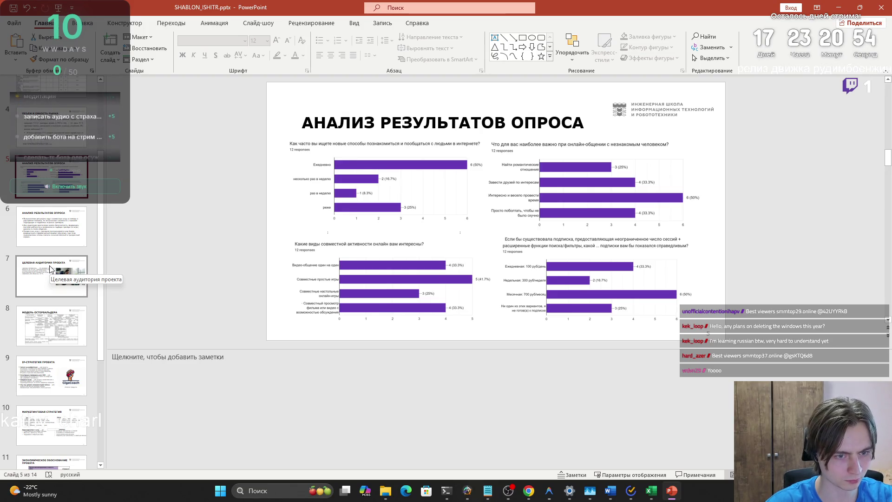
click(51, 270)
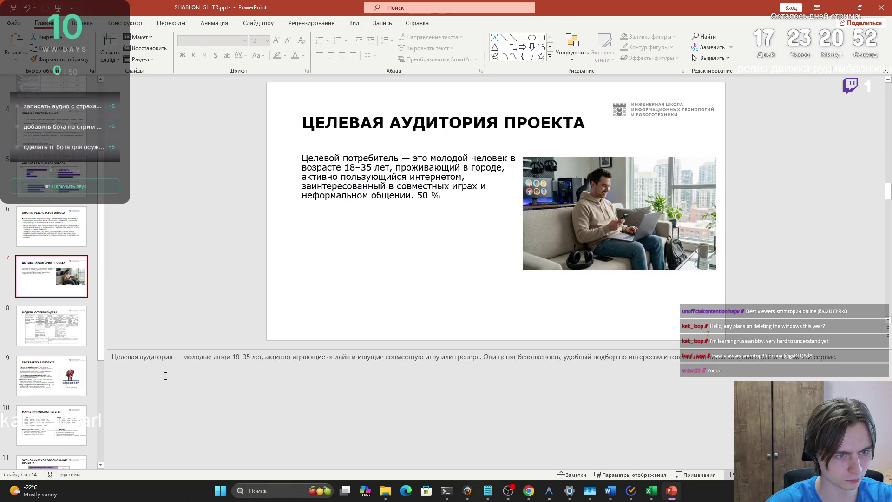
click(432, 196)
key(Delete)
key(BackSpace)
key(BackSpace)
key(BackSpace)
key(ctrl+v)
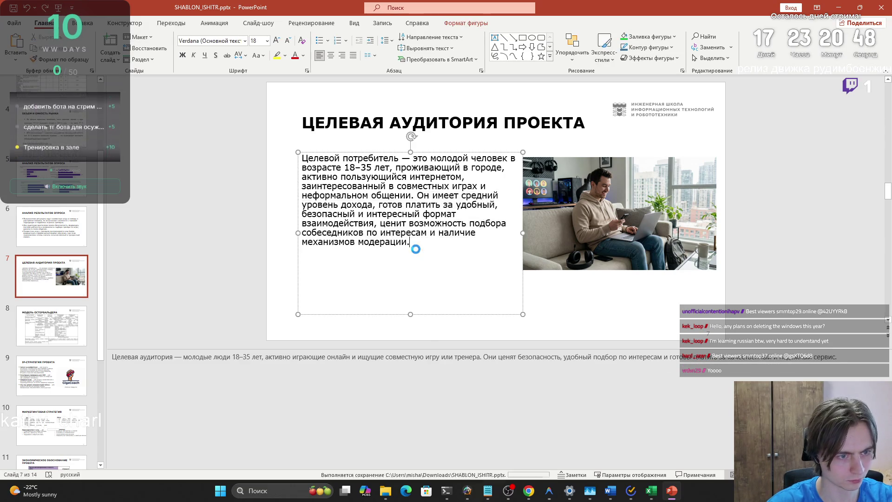